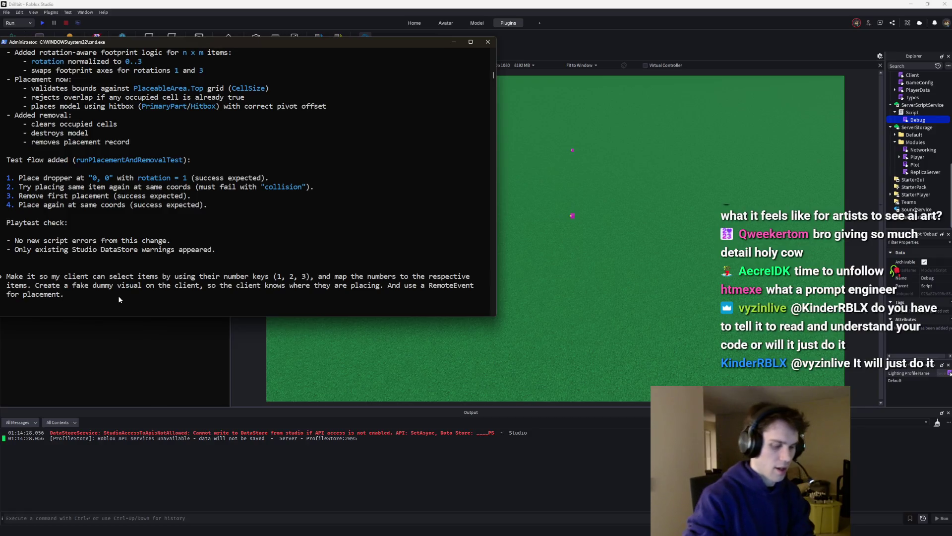
# Extend the agent prompt: assign each player a plot on Player.NewReadyPlayer and add client-side checks
pyautogui.write('play')
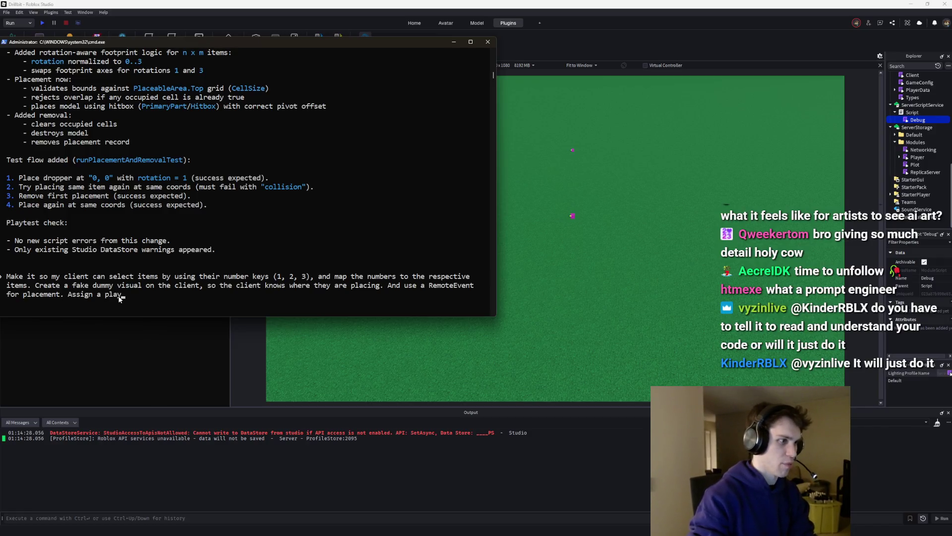
pyautogui.write('er to a plot')
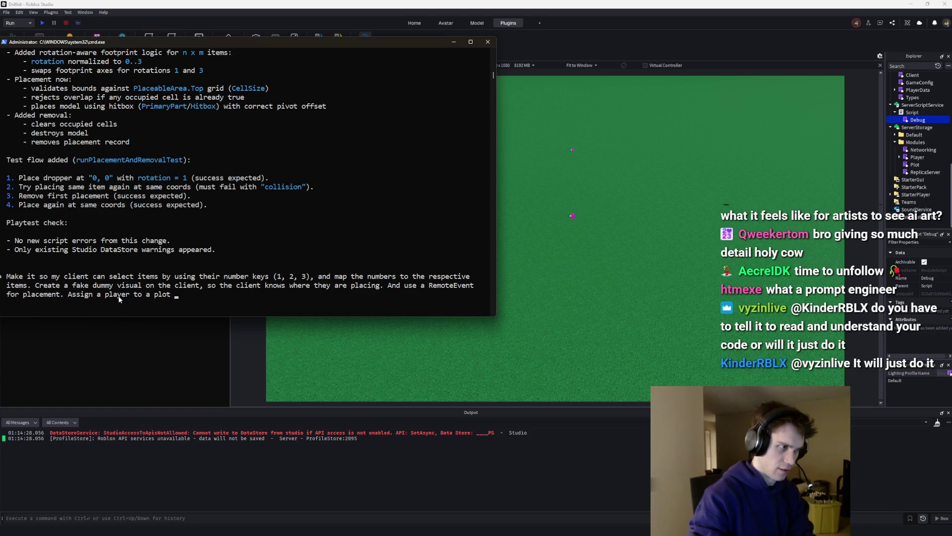
pyautogui.write(' on evern')
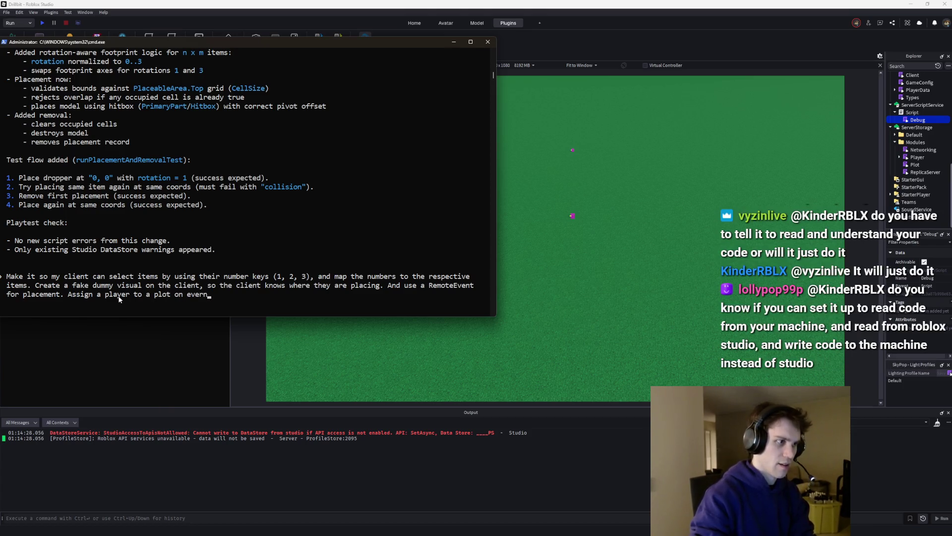
pyautogui.press('BackSpace')
pyautogui.press('BackSpace')
pyautogui.write('jnt')
pyautogui.write('Play')
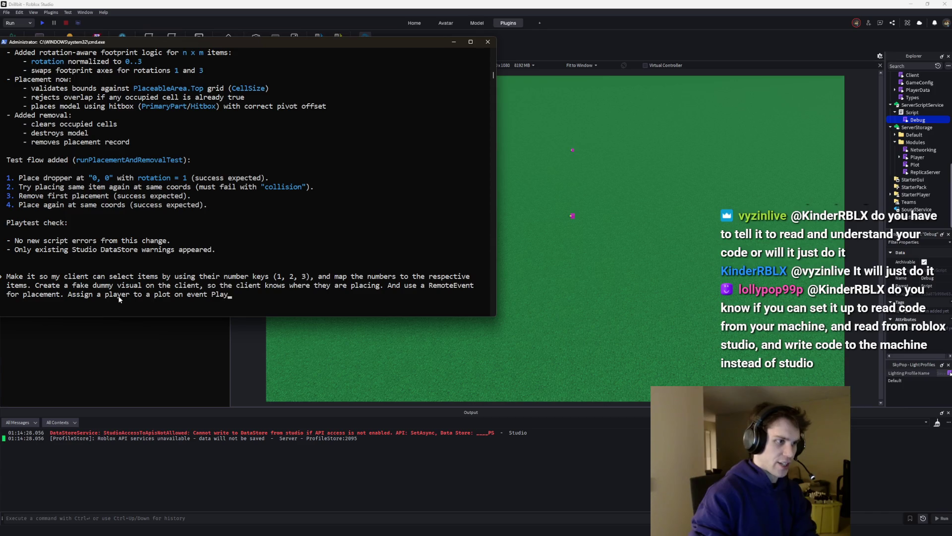
pyautogui.write('er.NewReadyP')
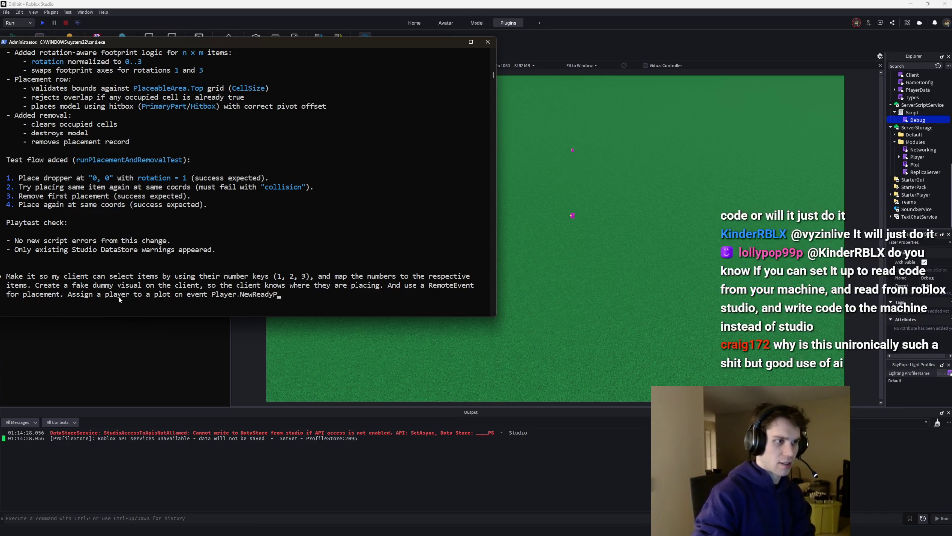
pyautogui.write('layer')
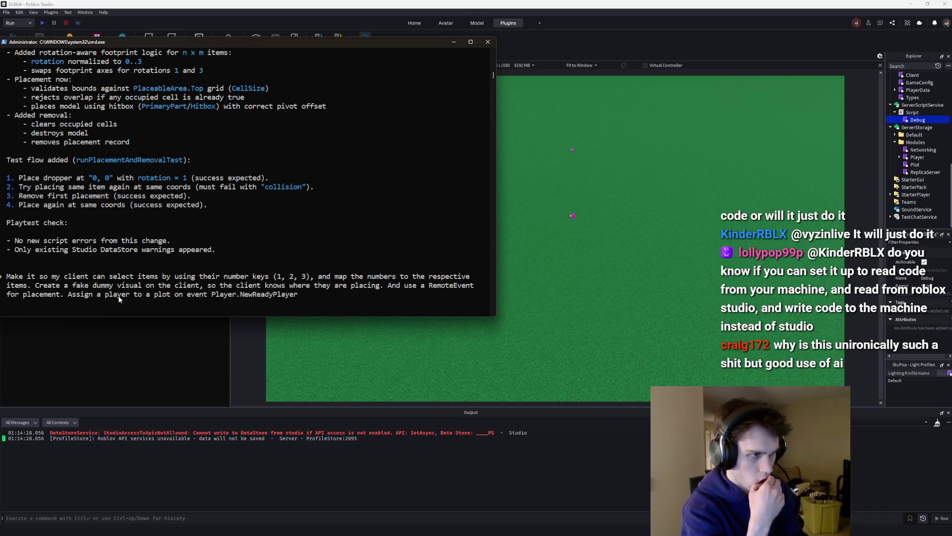
pyautogui.write(', which can ')
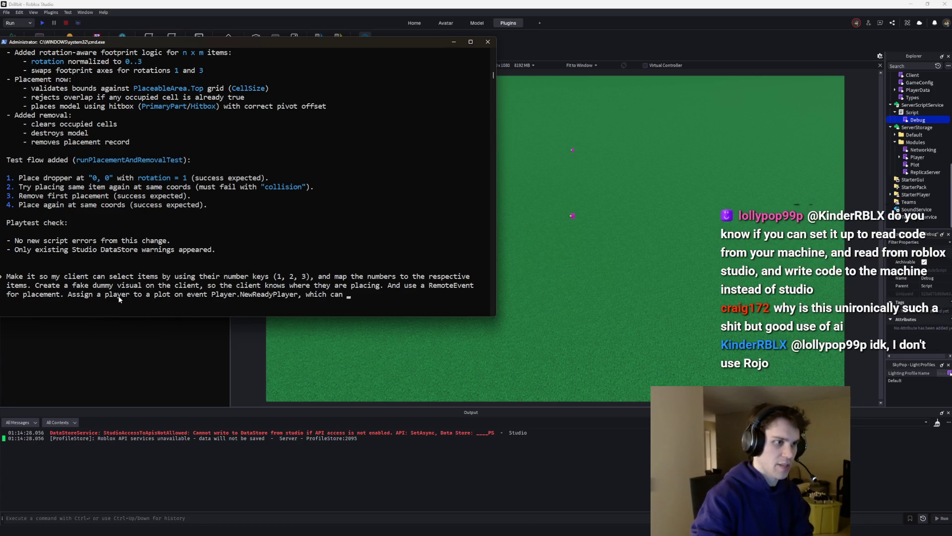
pyautogui.write('be found in SErve')
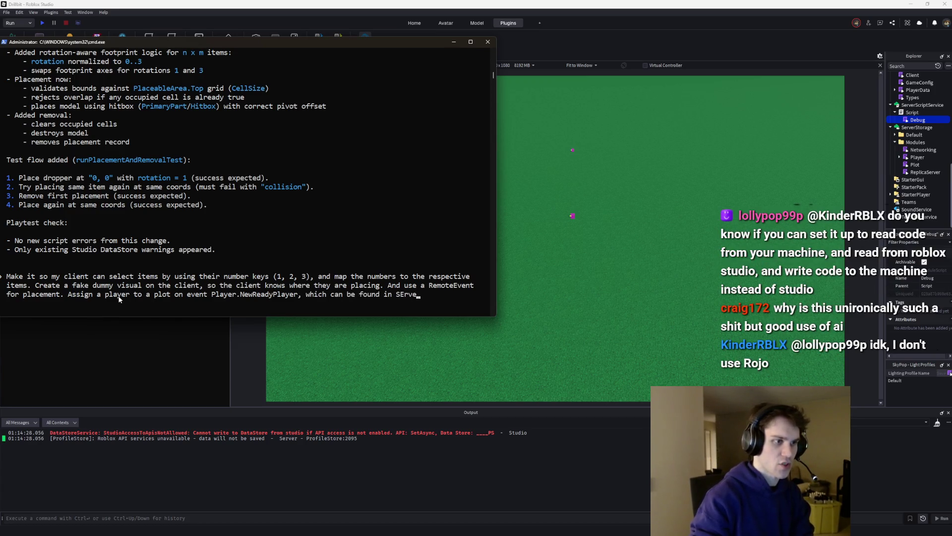
pyautogui.write('age.Player')
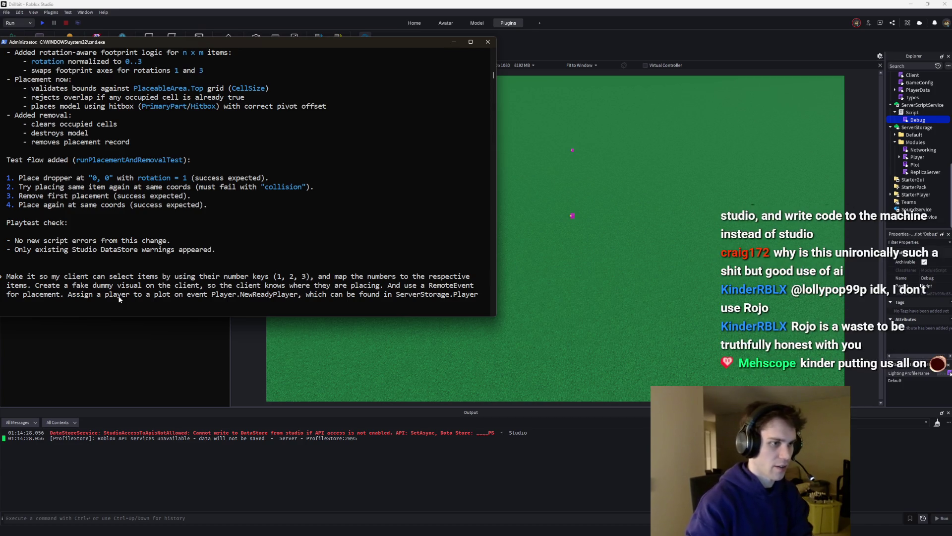
pyautogui.write(' module.')
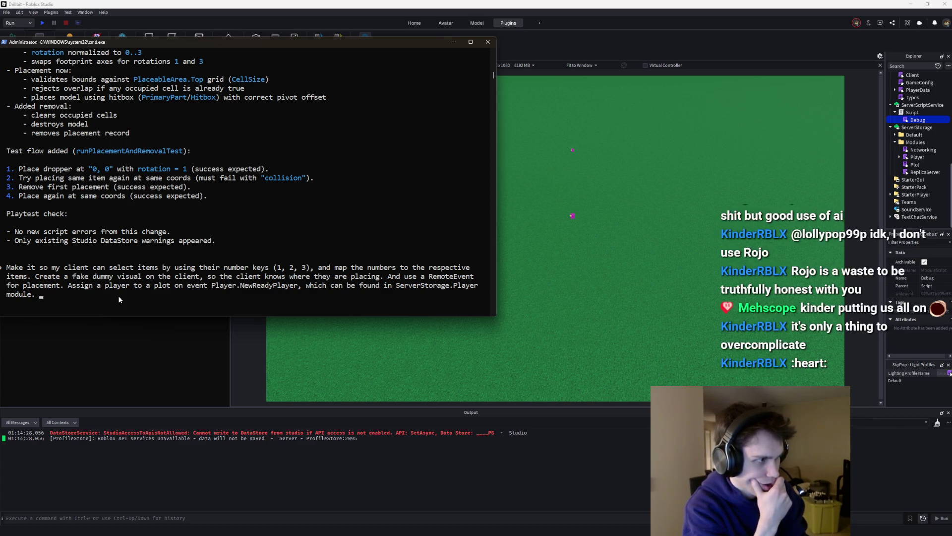
pyautogui.write(' u sh')
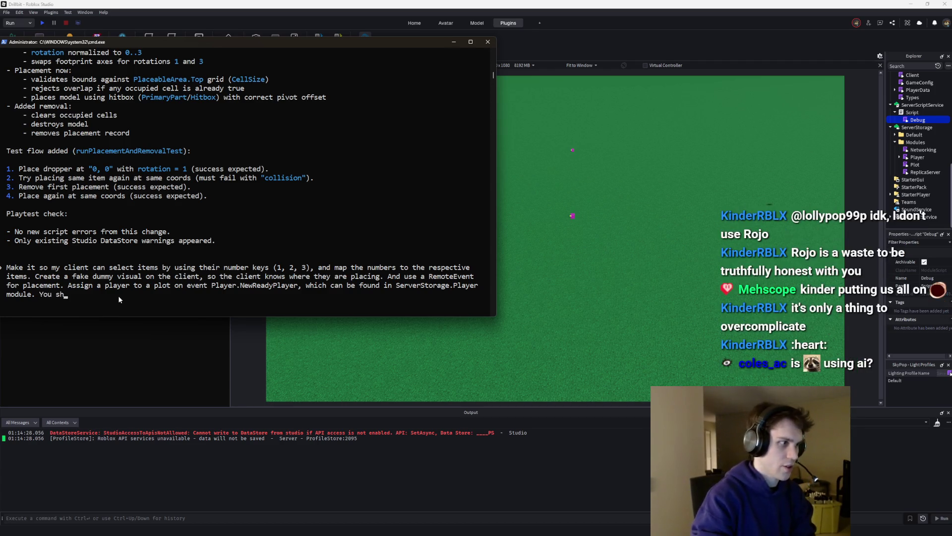
pyautogui.write('ould doient-sided checks first,')
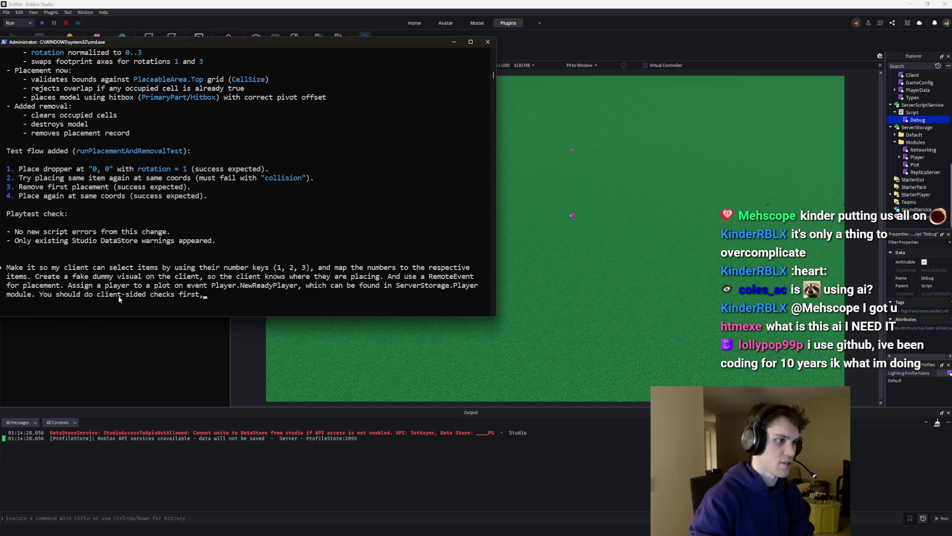
pyautogui.write(' so the clie')
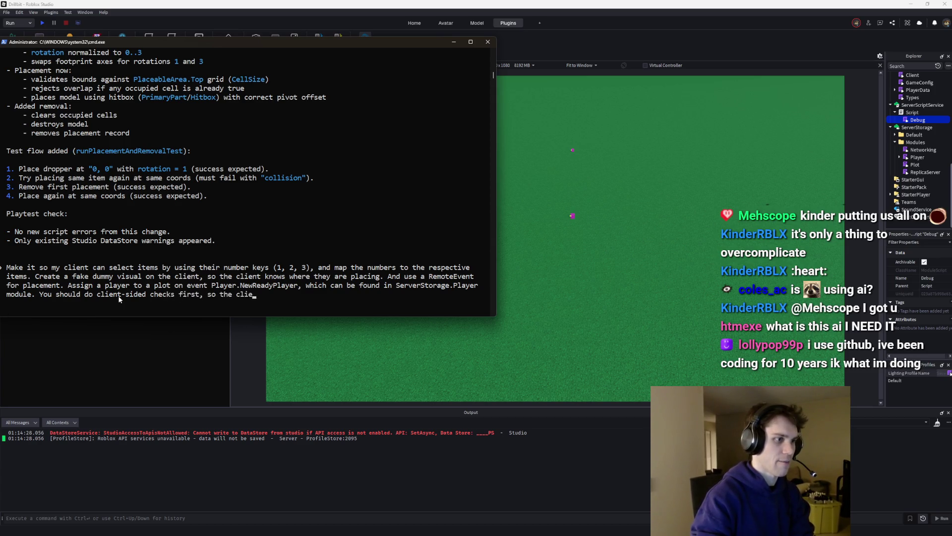
pyautogui.write('nt has instan')
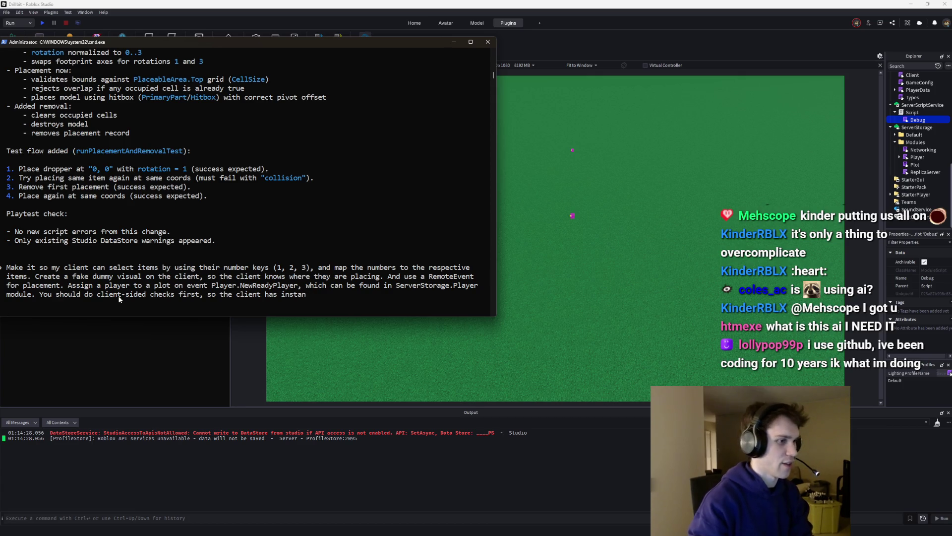
pyautogui.write('t')
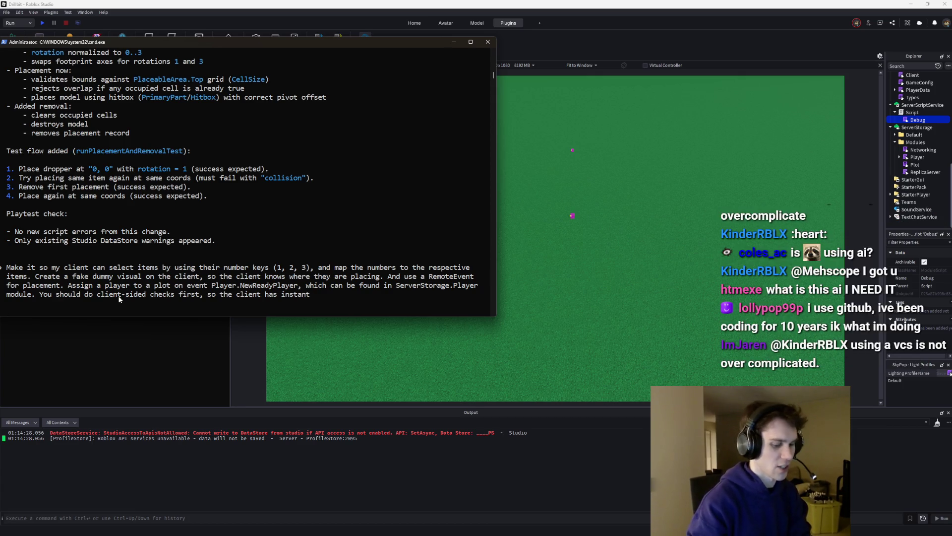
pyautogui.write(' feedback, and')
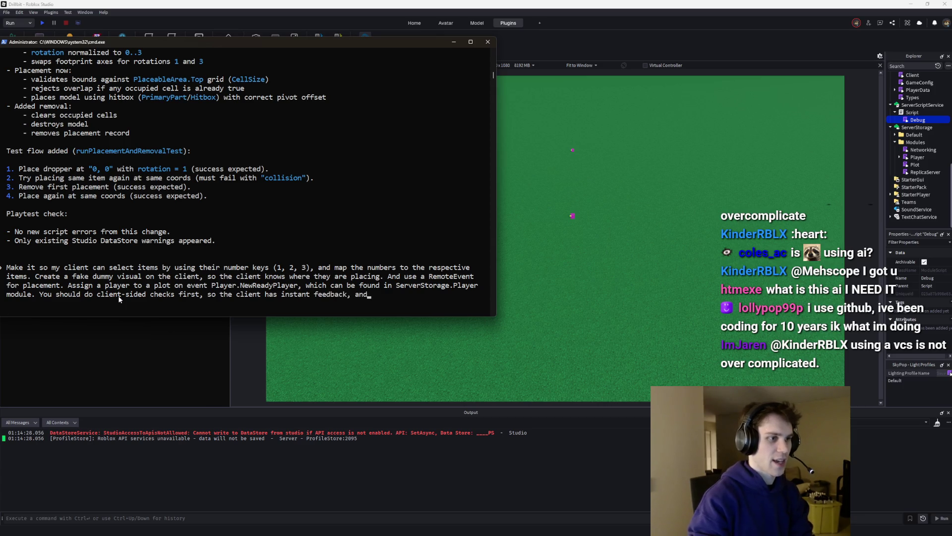
pyautogui.write(' if they ')
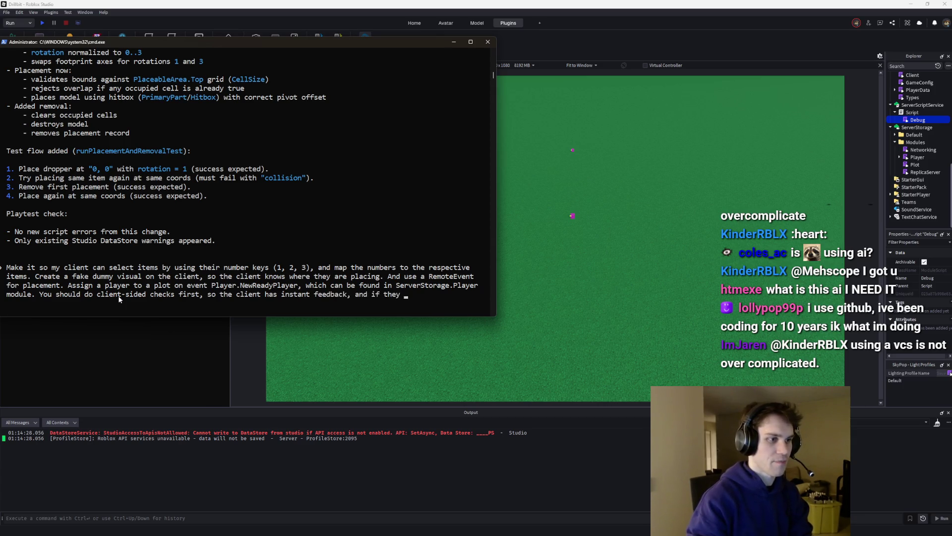
pyautogui.write('do something')
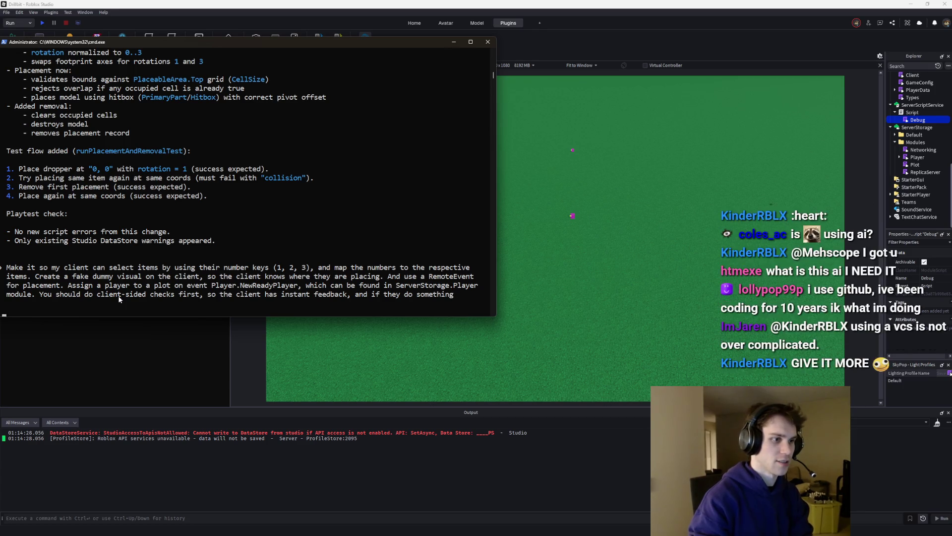
pyautogui.write(' wrong,')
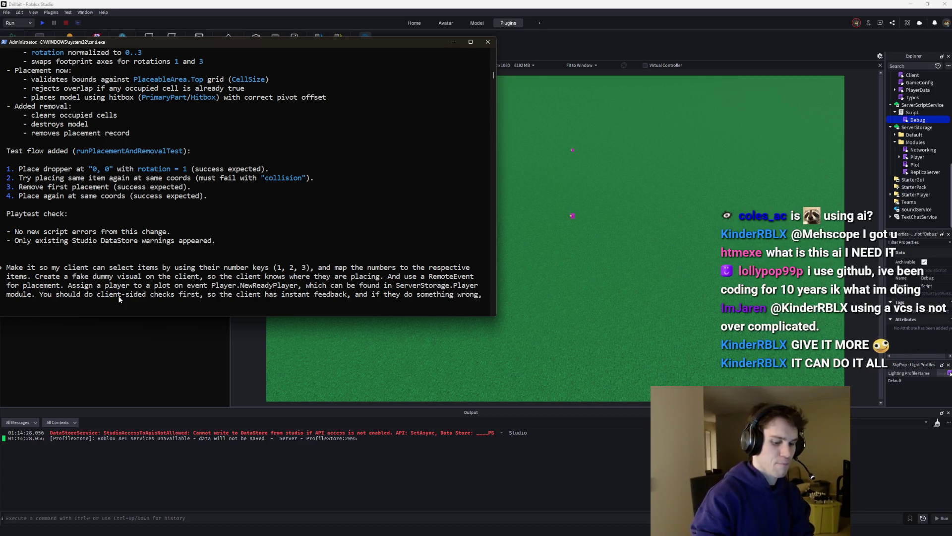
pyautogui.write(' use No')
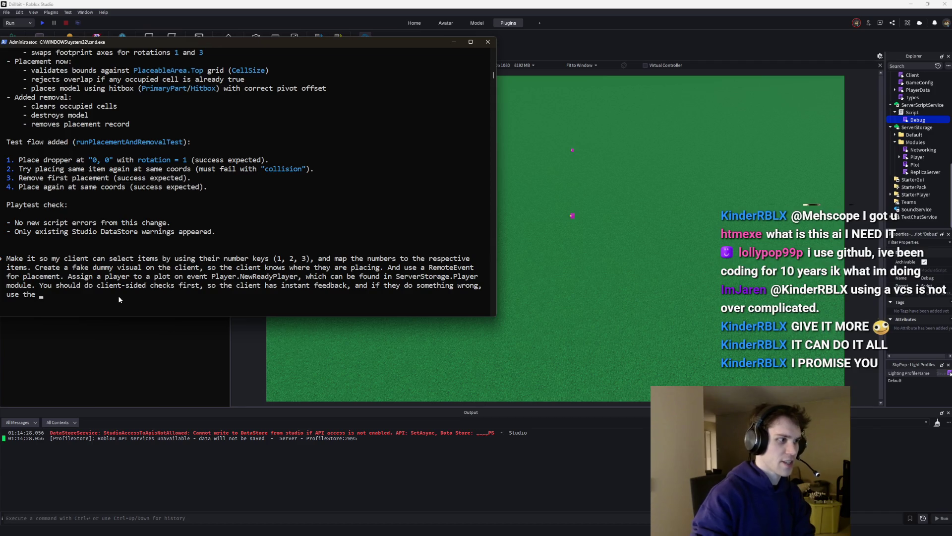
pyautogui.write('Notificatio')
pyautogui.write('n module')
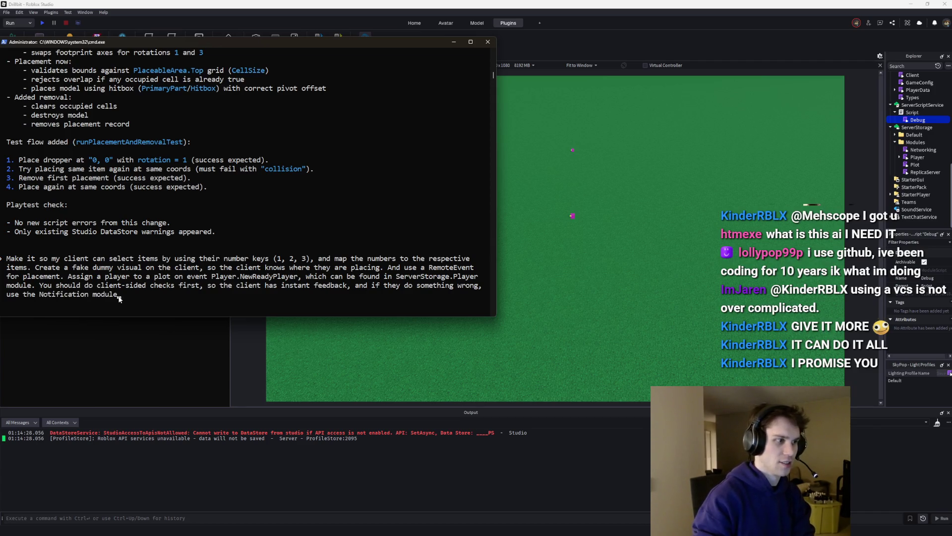
pyautogui.write(' with sound "Error".')
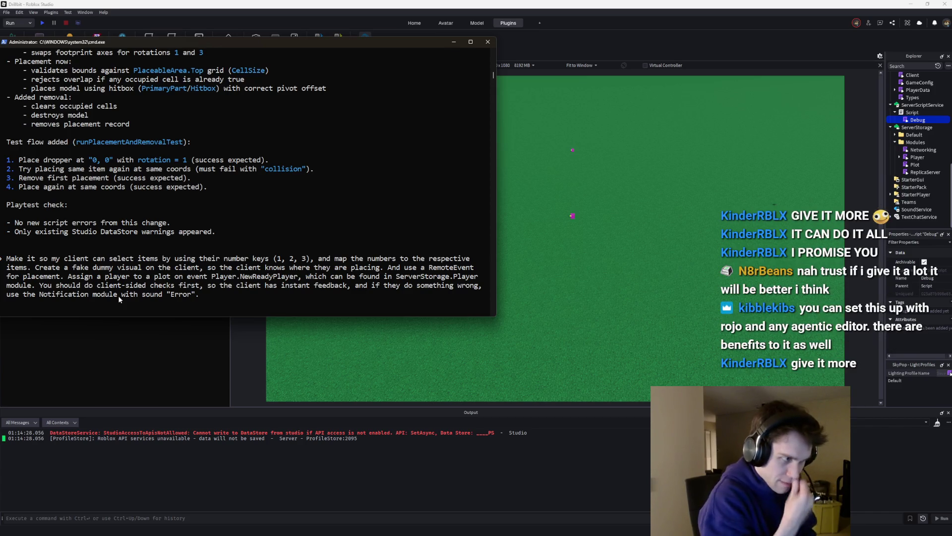
# Finish and submit the request: R rotation, number-key item selection, Q to cancel, and placement within plot bounds
pyautogui.write(' This inte')
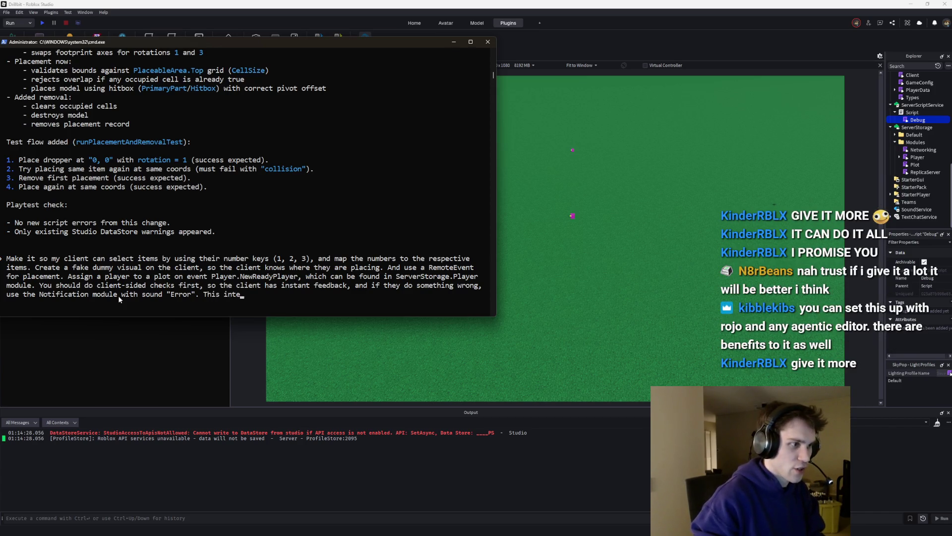
pyautogui.write('rface sho')
pyautogui.write('uld suppor')
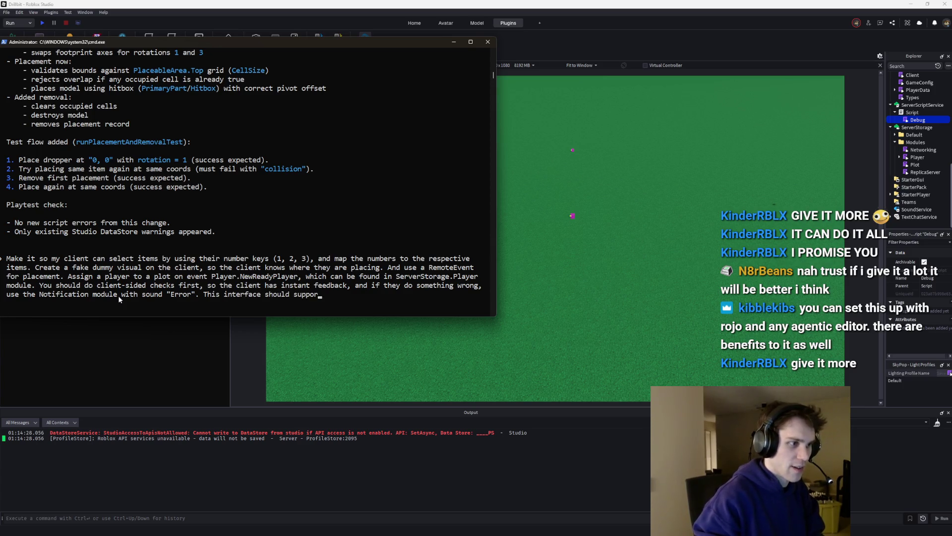
pyautogui.write('t R for rotate, ')
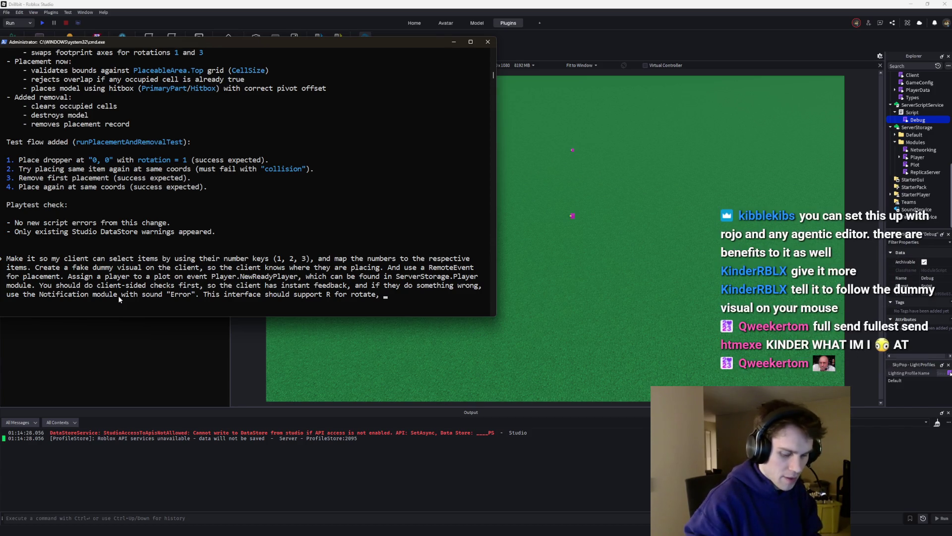
pyautogui.write('MB1 for plac')
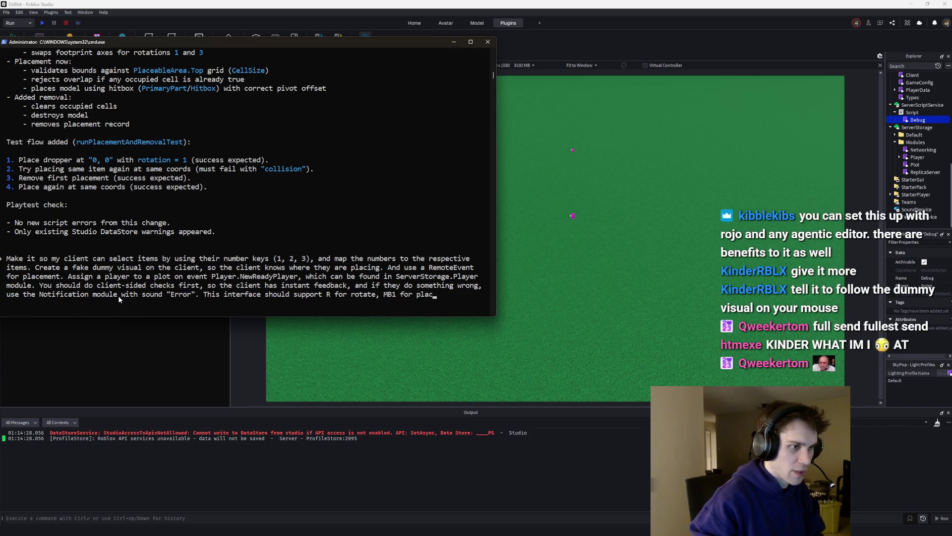
pyautogui.write('ement, and number key')
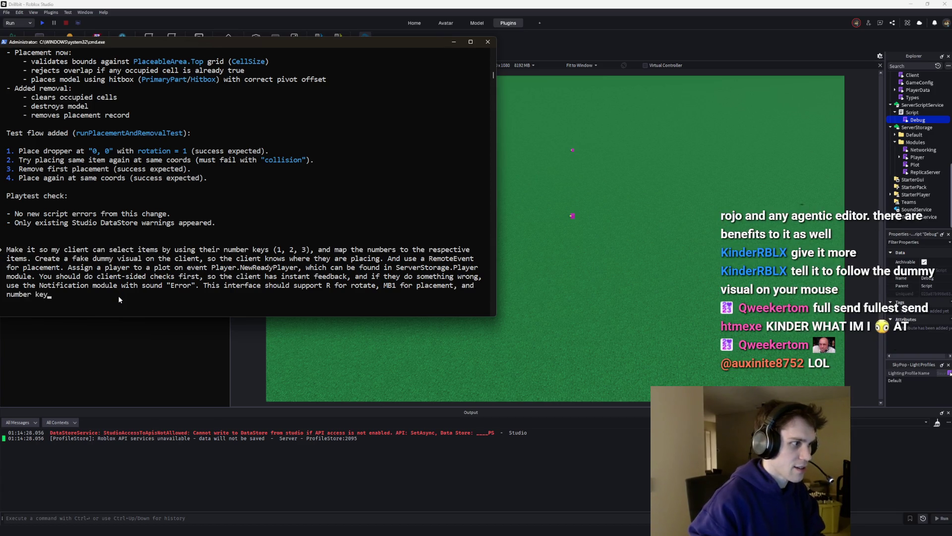
pyautogui.write('s for selecting items. If a client')
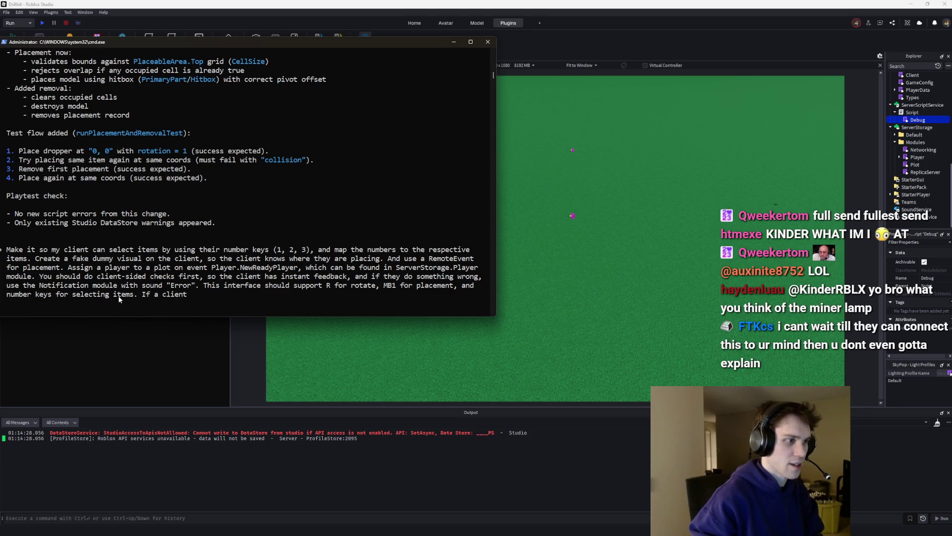
pyautogui.write(' presses an irt')
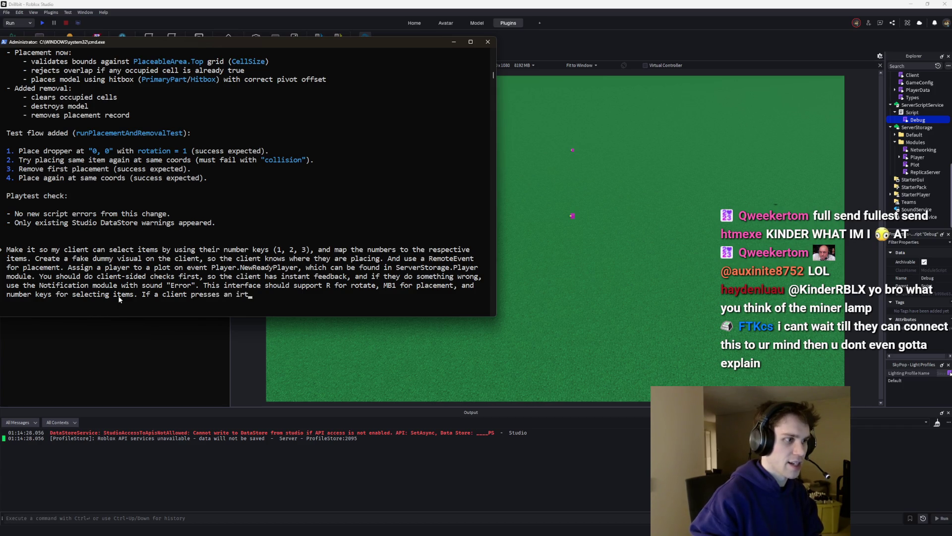
pyautogui.write('tem')
pyautogui.press('BackSpace')
pyautogui.press('BackSpace')
pyautogui.press('BackSpace')
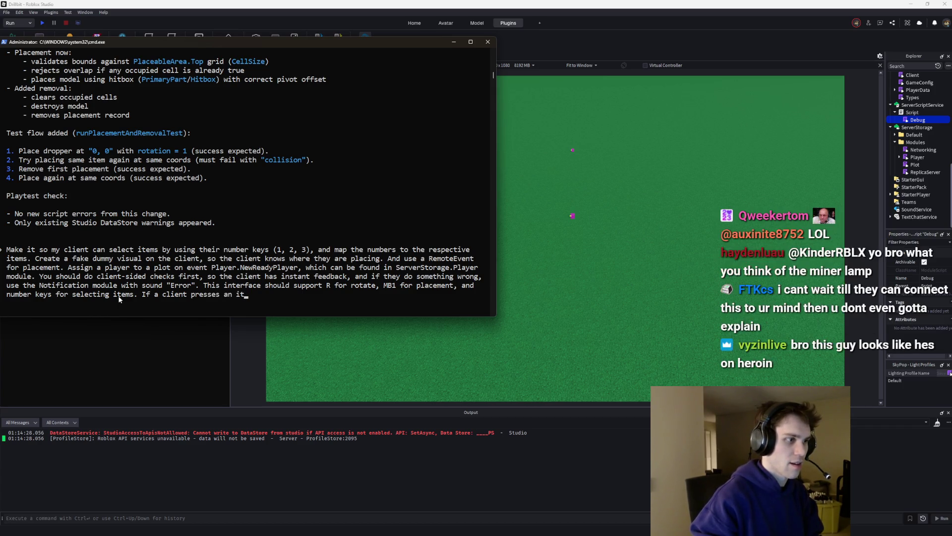
pyautogui.press('BackSpace')
pyautogui.write('for an item that does not exist, ')
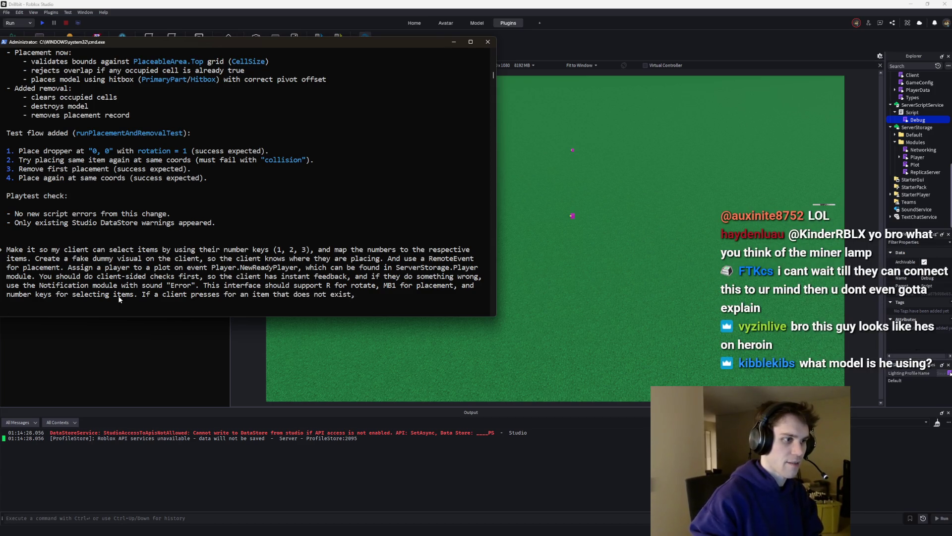
pyautogui.write('make them cancel')
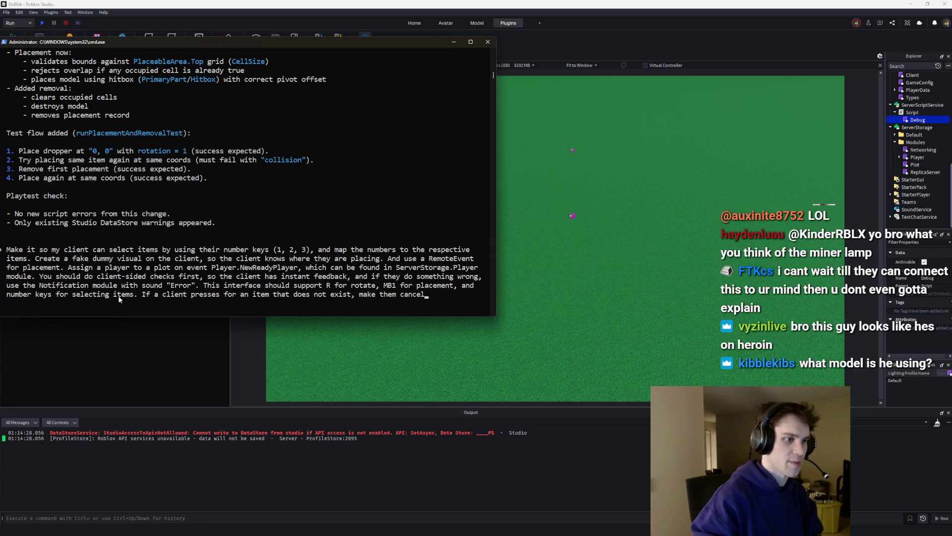
pyautogui.write(' placement. Q to cance')
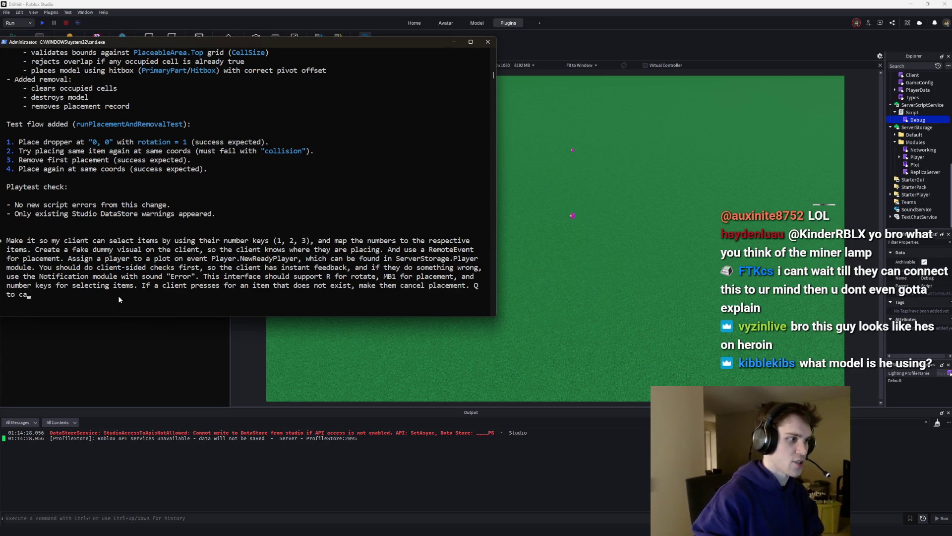
pyautogui.write('l placement.')
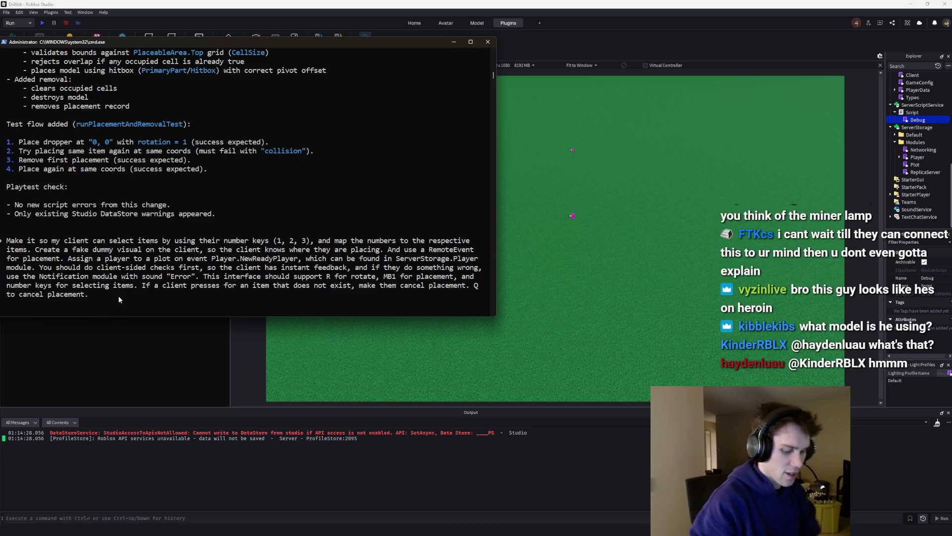
pyautogui.write(' The client should')
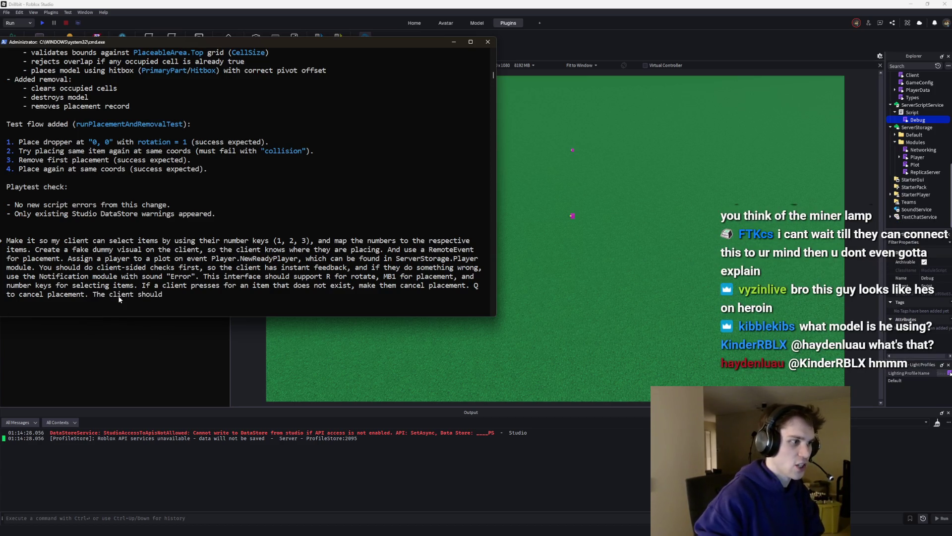
pyautogui.write(' only place within the ')
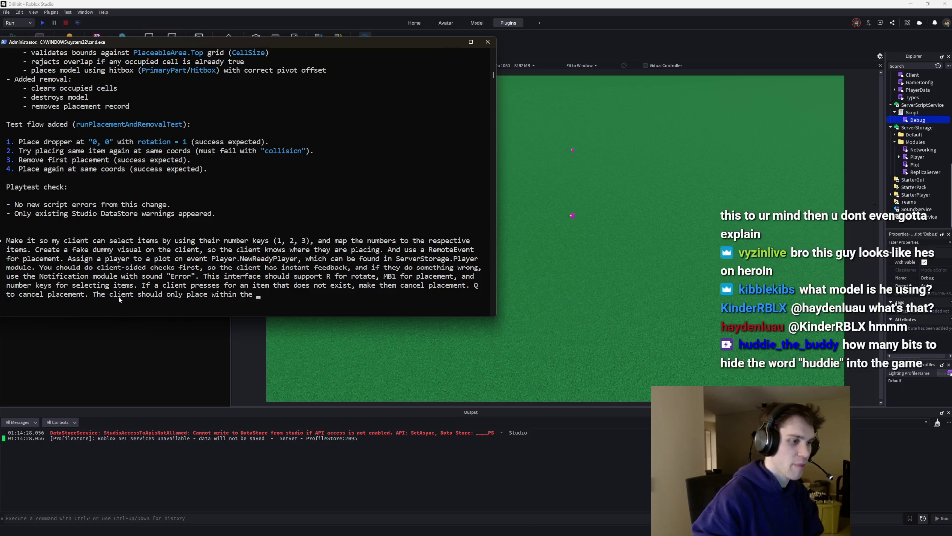
pyautogui.write('bounds of the')
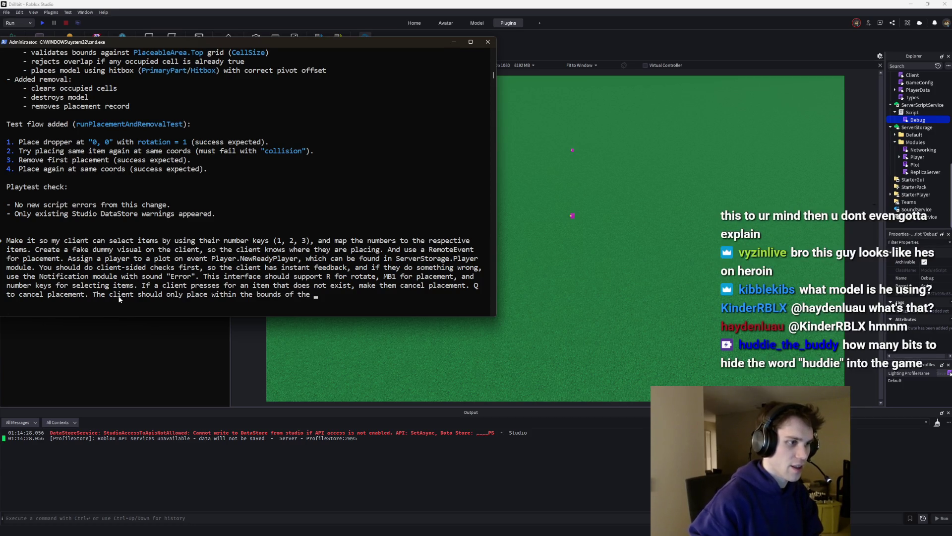
pyautogui.write('ir assigned plot.')
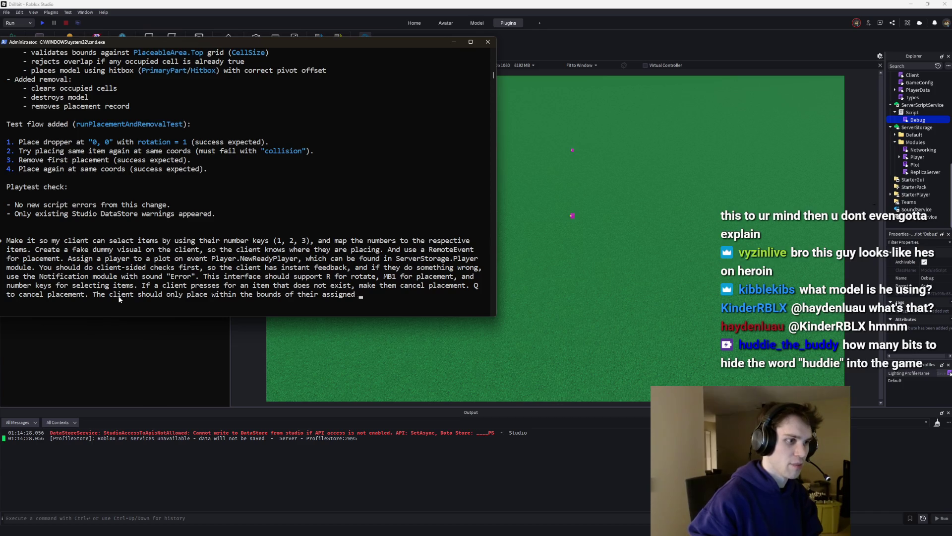
pyautogui.press('Return')
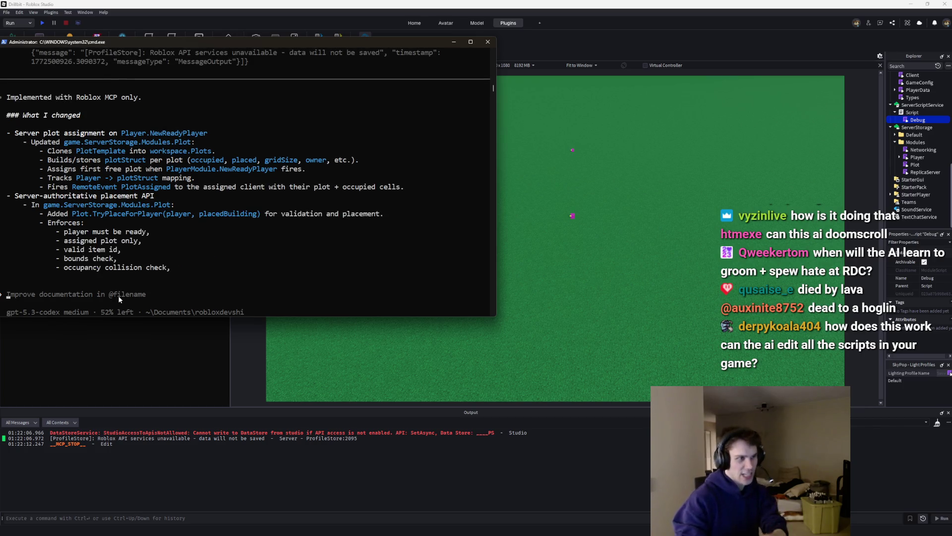
# Bring Roblox Studio to the front once the agent has finished
pyautogui.click(579, 167)
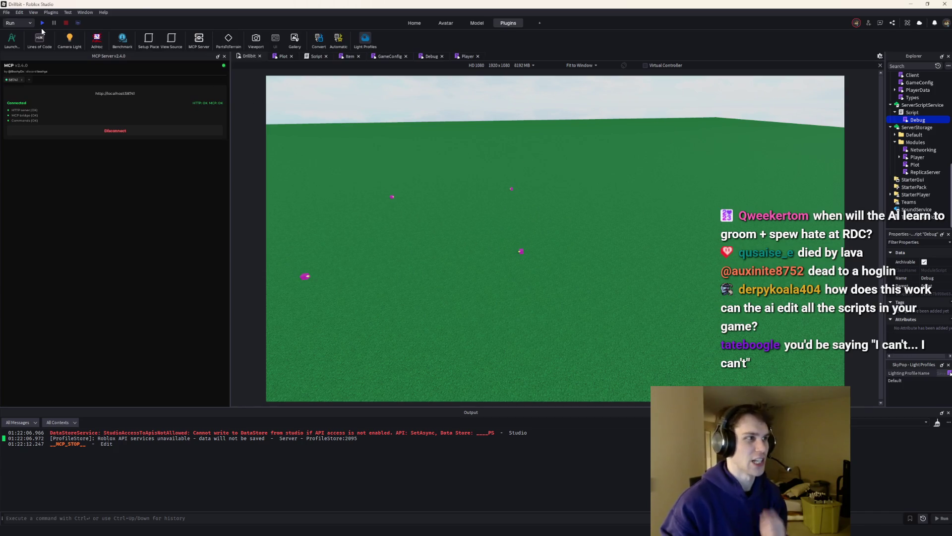
# Start a playtest and walk onto the grey plot, trying a placement outside it
pyautogui.click(41, 23)
pyautogui.click(65, 23)
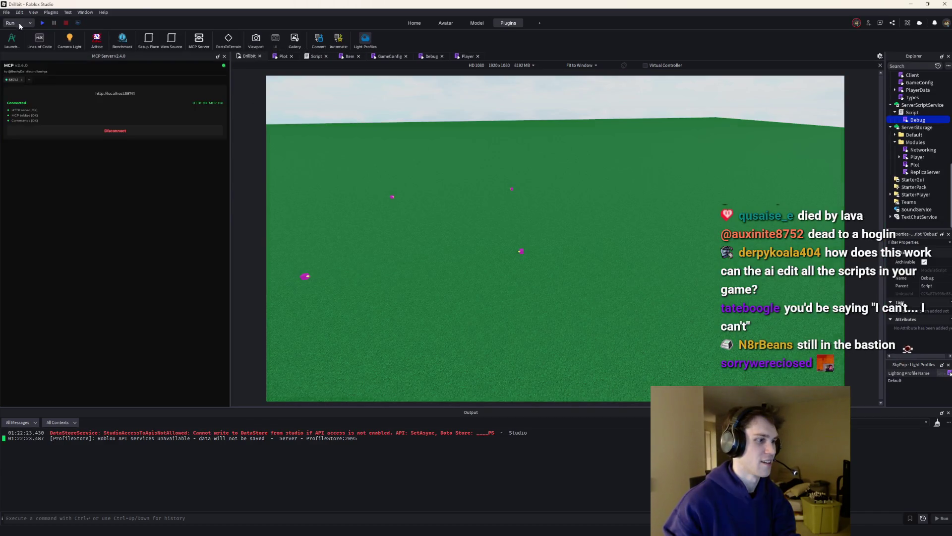
pyautogui.click(43, 23)
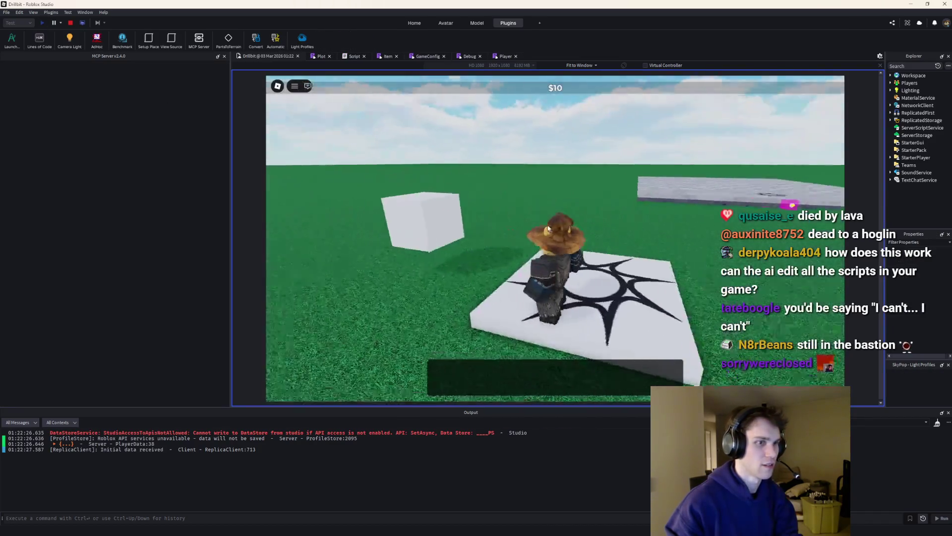
pyautogui.press('w')
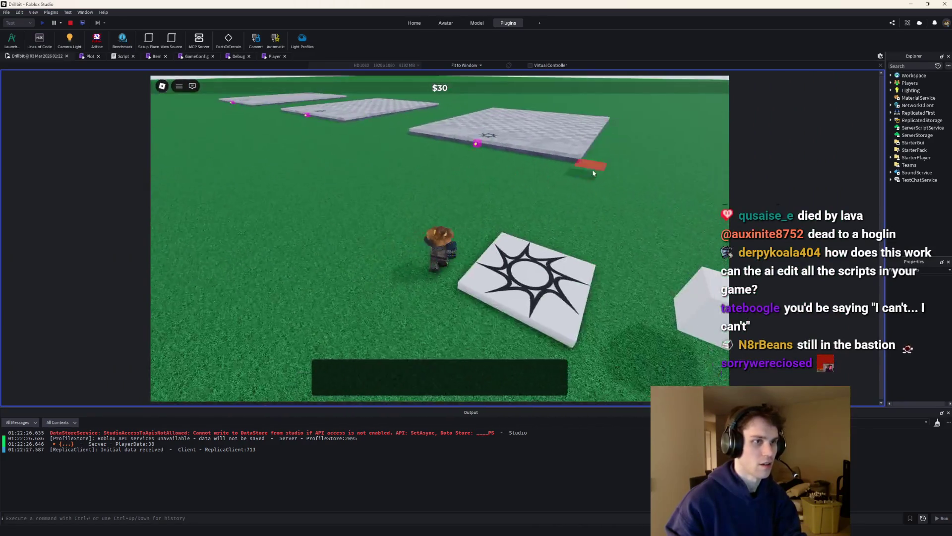
pyautogui.click(563, 152)
pyautogui.press('Left')
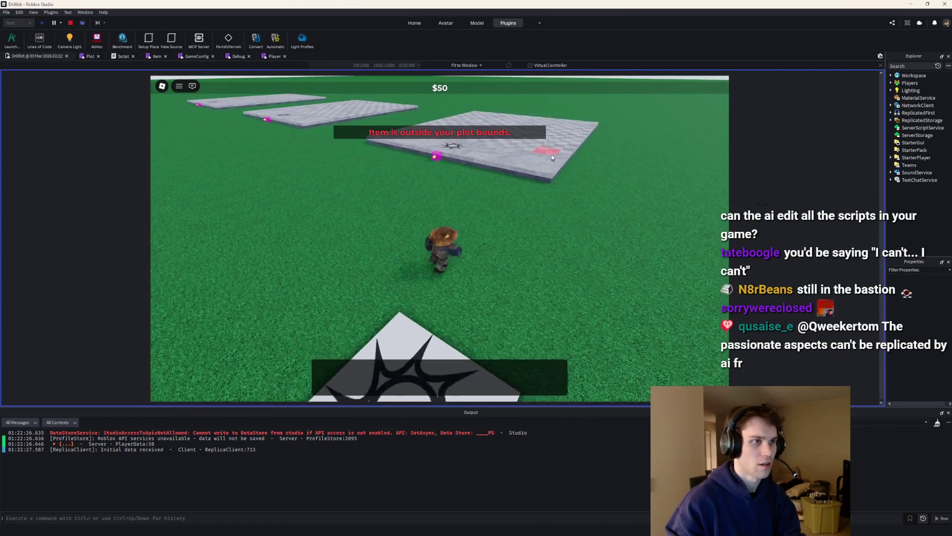
pyautogui.press('w')
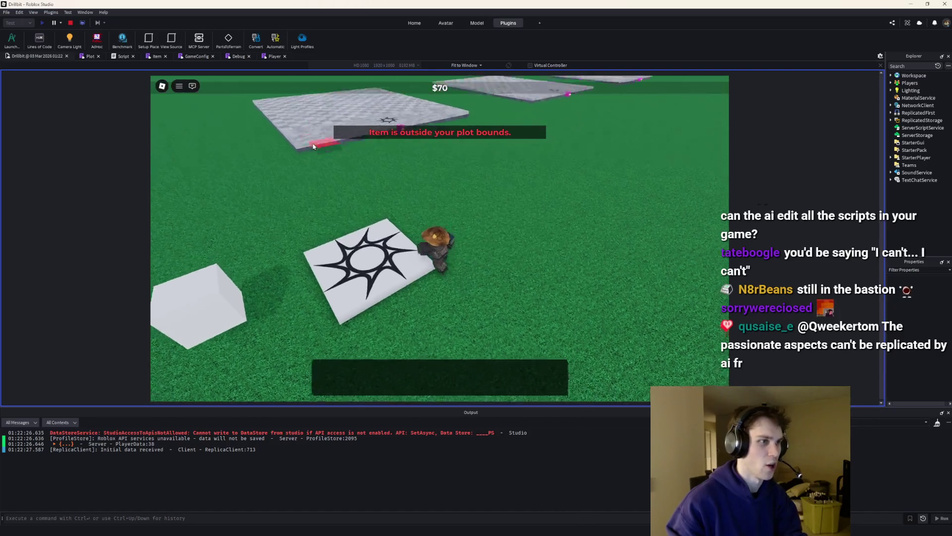
pyautogui.press('w')
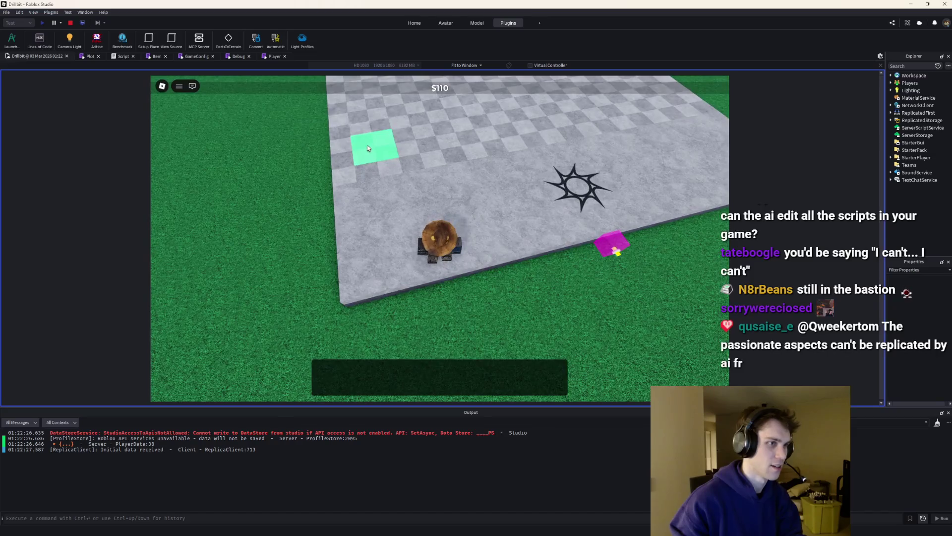
# Place two drill machines on the plot and compare the server and client views
pyautogui.click(376, 145)
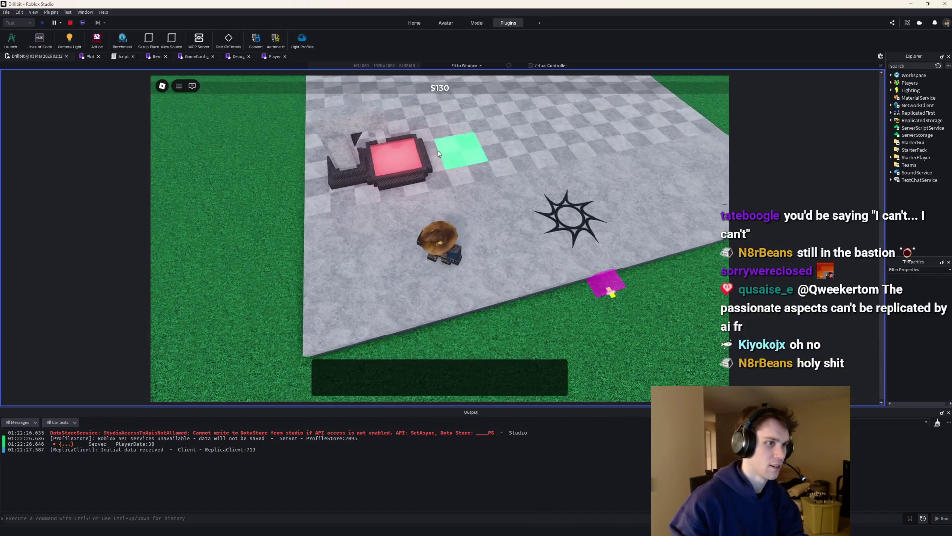
pyautogui.click(448, 158)
pyautogui.press('Right')
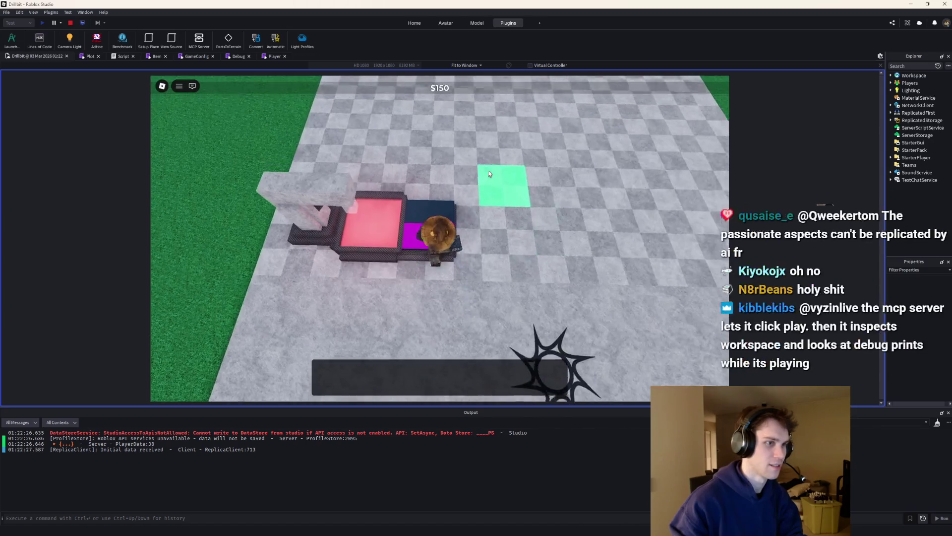
pyautogui.click(83, 23)
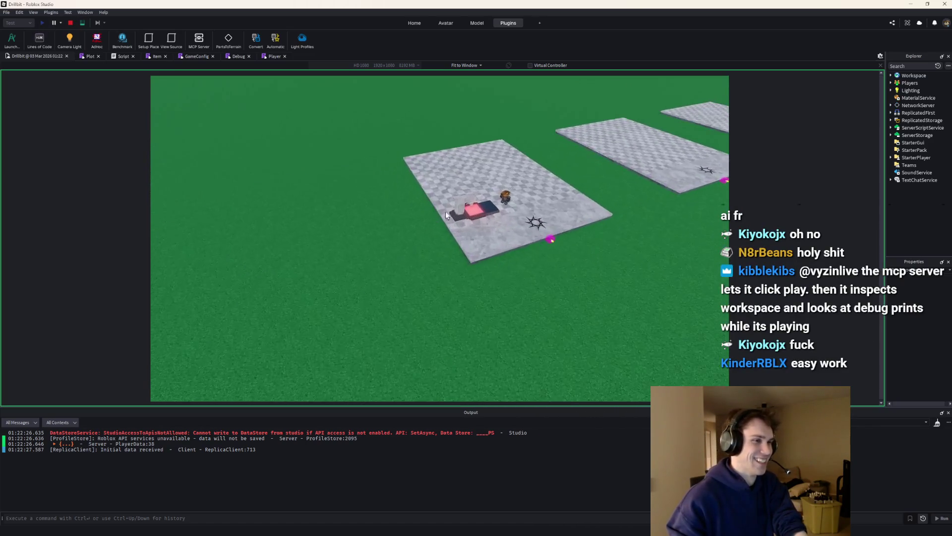
pyautogui.click(82, 22)
pyautogui.scroll(2, 362, 235)
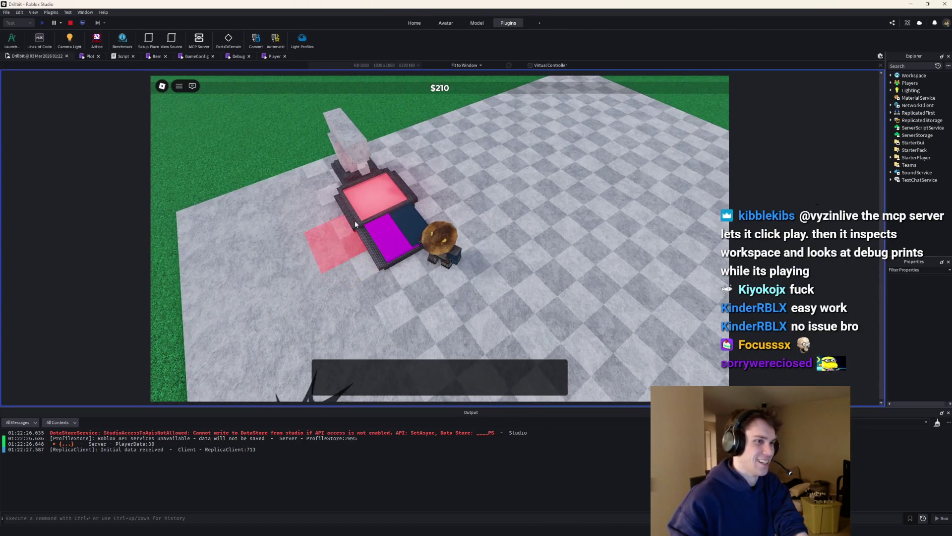
# Test placement rejection on the occupied spot and around the machine
pyautogui.click(362, 222)
pyautogui.click(362, 221)
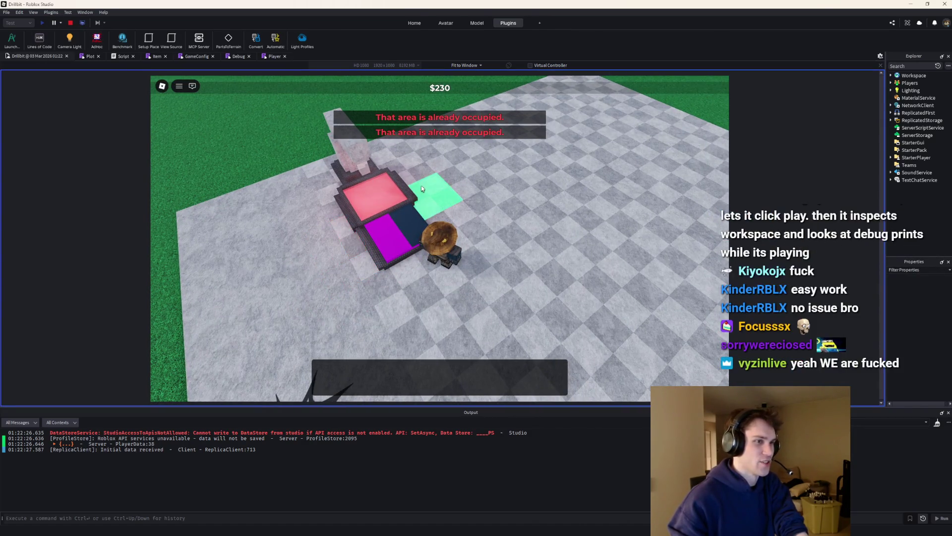
pyautogui.click(425, 226)
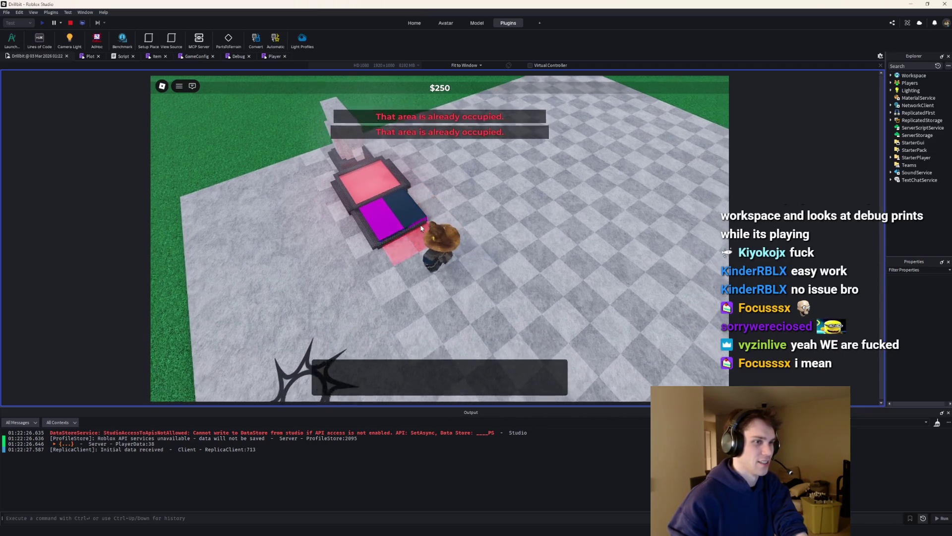
pyautogui.click(318, 219)
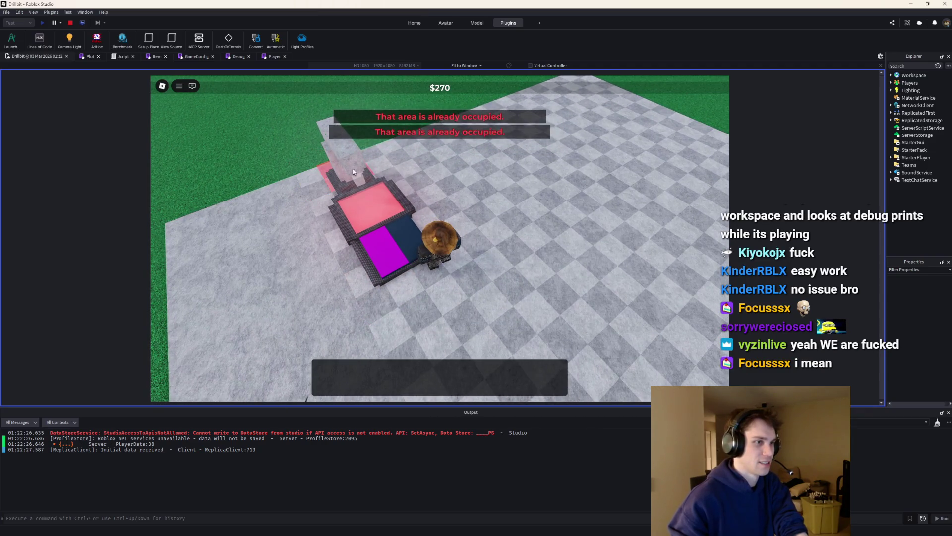
# Extend a chain of drill pads from the machine, then stop the playtest
pyautogui.click(412, 190)
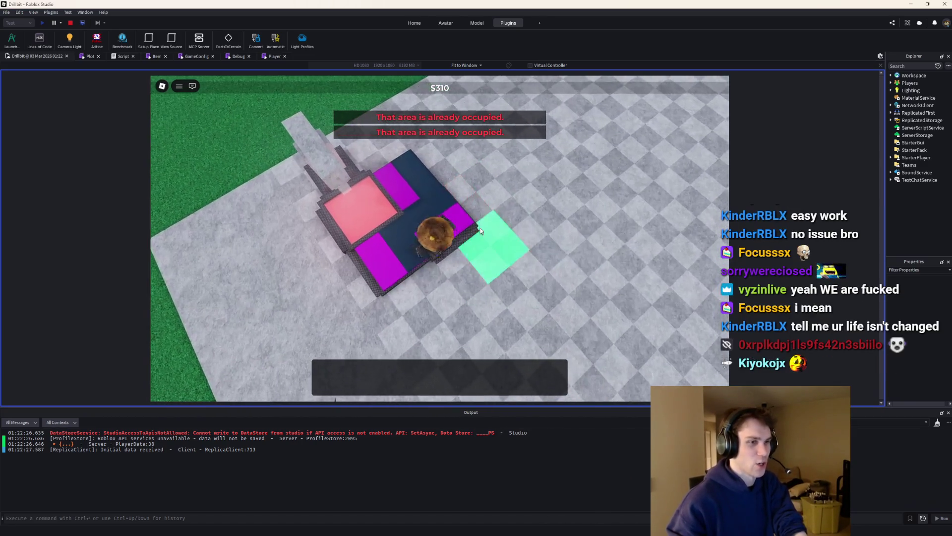
pyautogui.click(461, 258)
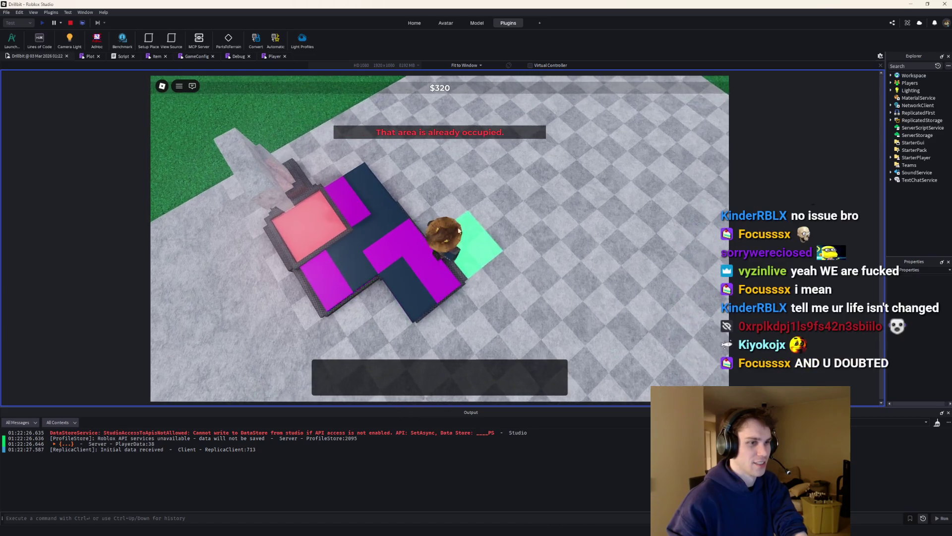
pyautogui.click(470, 246)
pyautogui.click(472, 246)
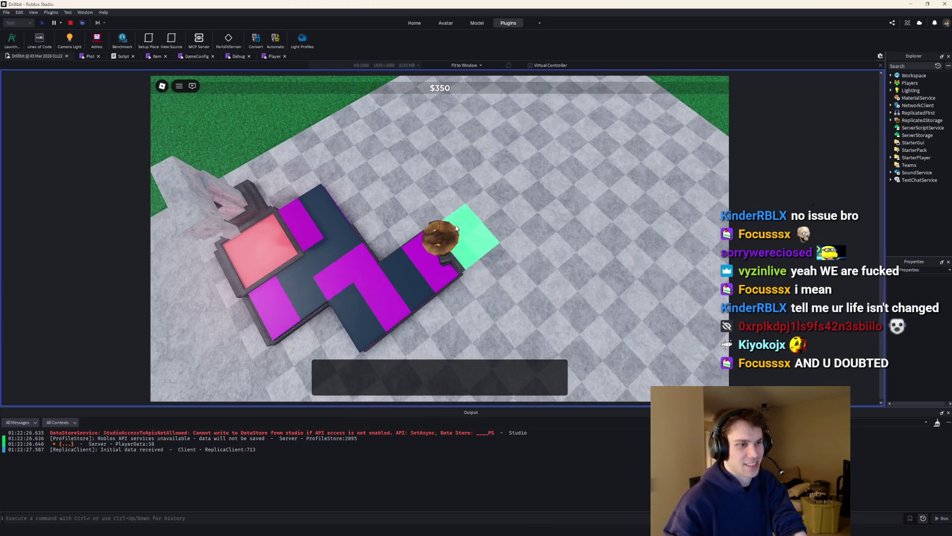
pyautogui.click(484, 223)
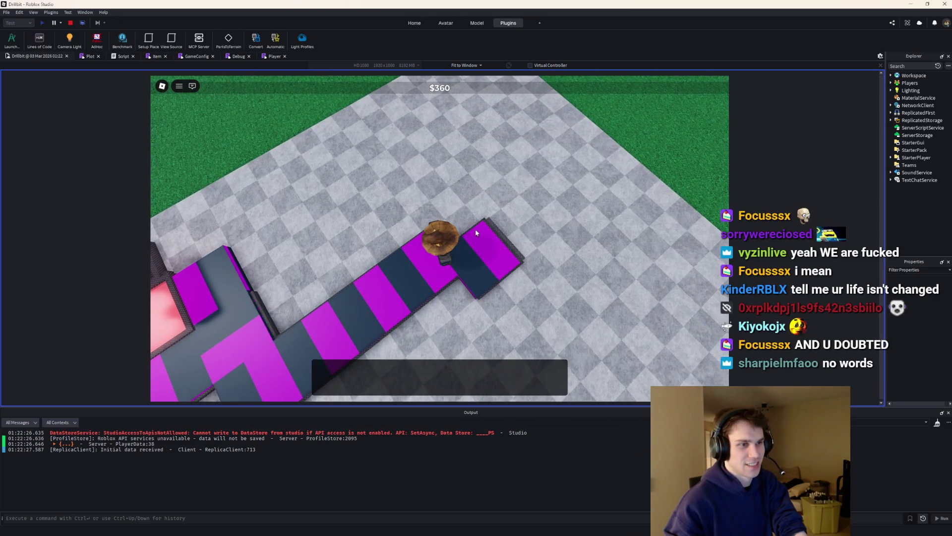
pyautogui.click(407, 254)
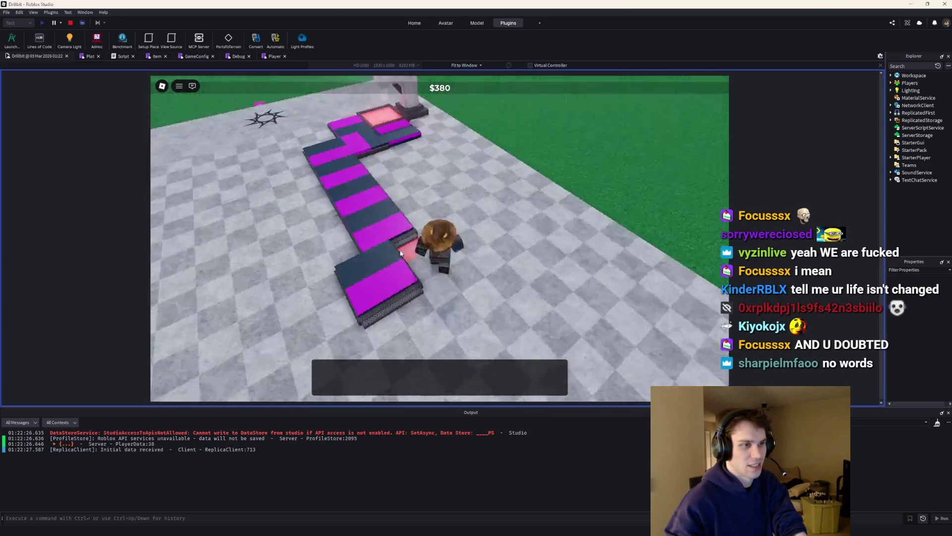
pyautogui.press('w')
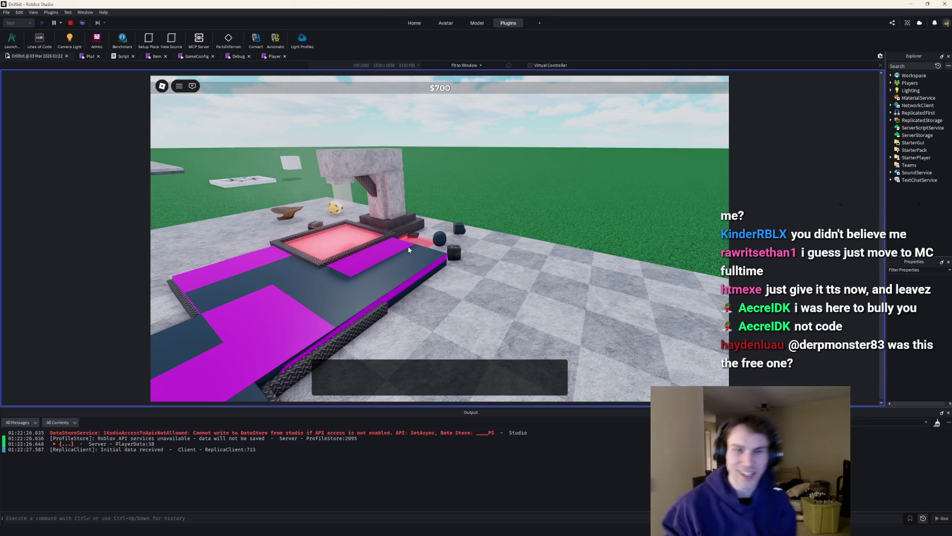
pyautogui.hotkey('shift', 'F5')
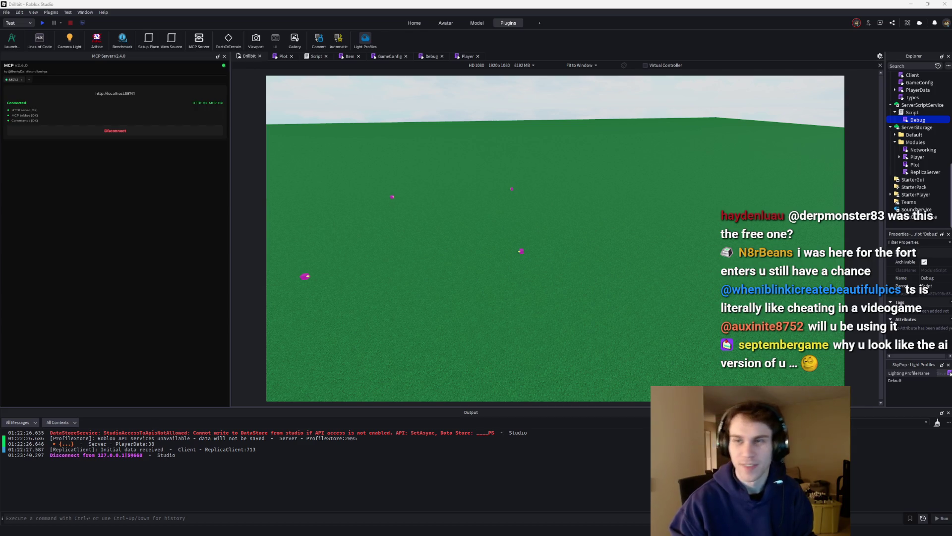
# Switch to the Firefox image window
pyautogui.hotkey('alt', 'Tab')
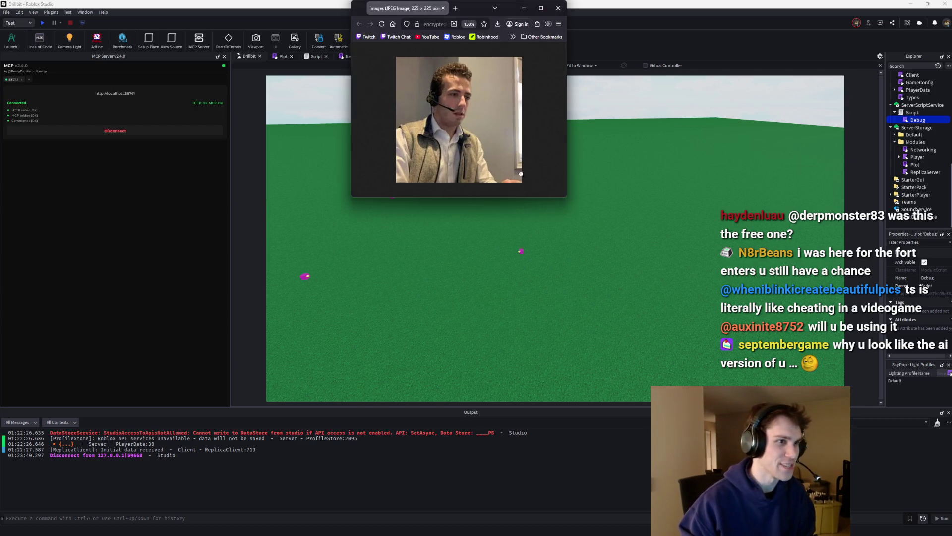
# View the image maximized and zoomed, then put it away and minimize Roblox Studio
pyautogui.press('super+Up')
pyautogui.scroll(5, 523, 106)
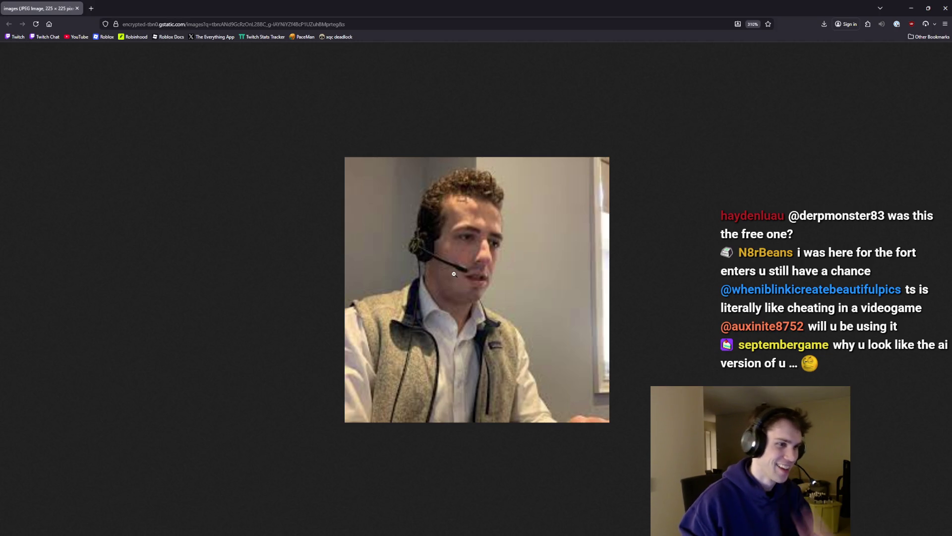
pyautogui.scroll(-3, 456, 281)
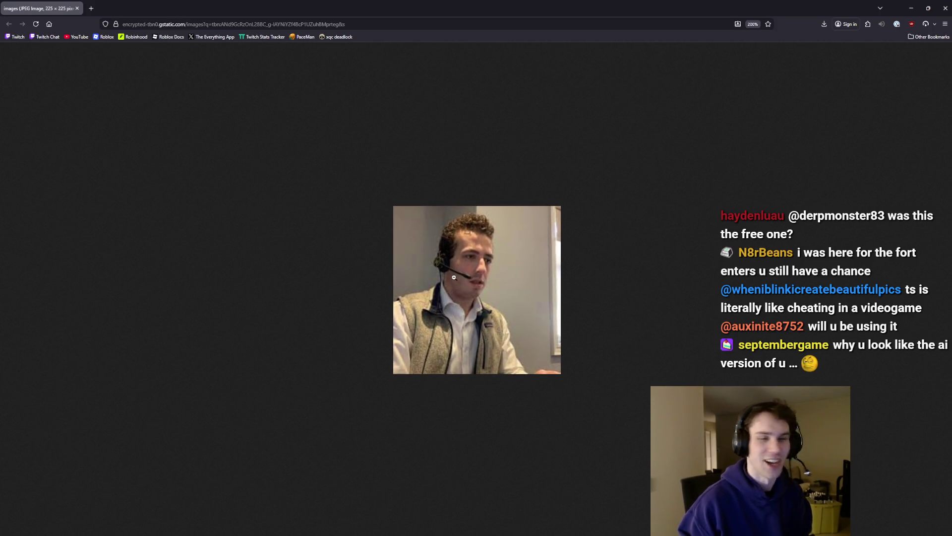
pyautogui.scroll(-1, 454, 277)
pyautogui.press('super+Down')
pyautogui.press('super+Down')
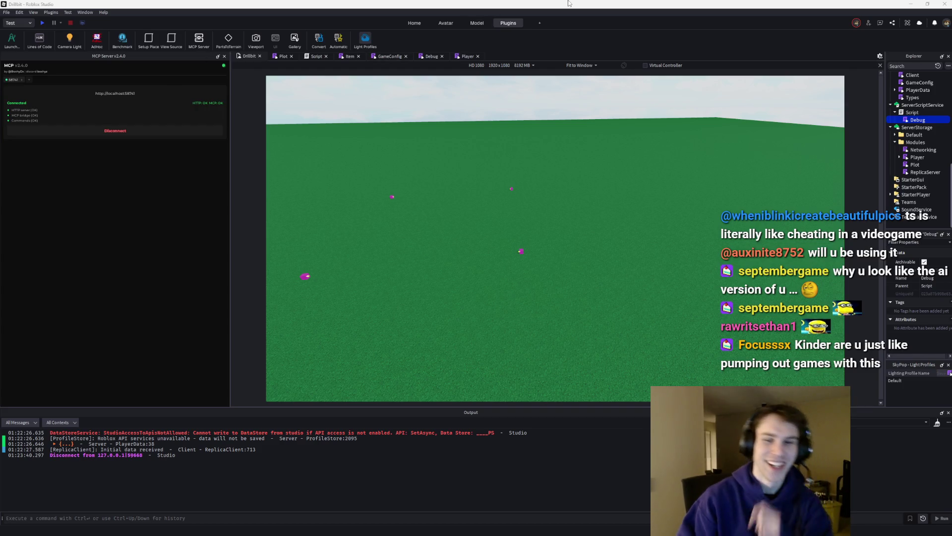
pyautogui.click(910, 4)
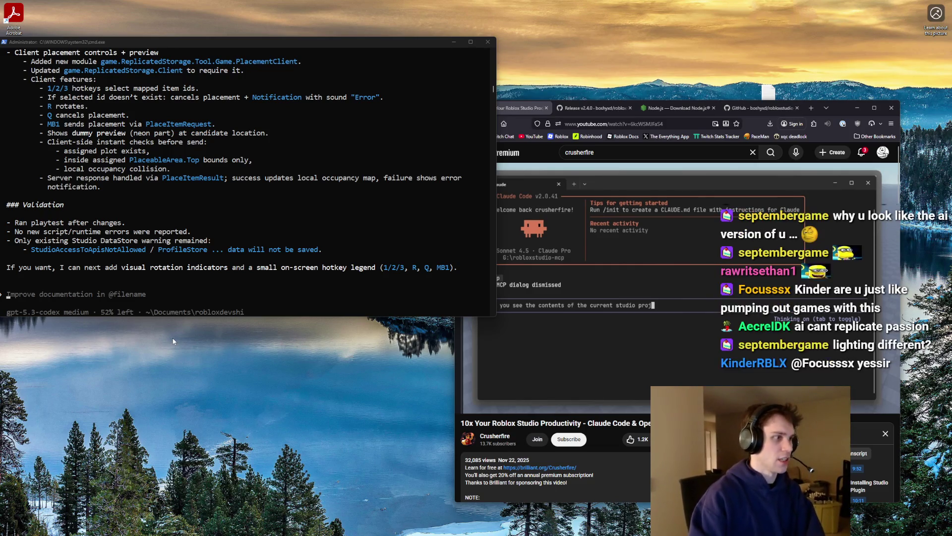
# Focus the Codex terminal to write a new prompt
pyautogui.click(29, 296)
# Ask for the preview to clone the item, use LocalTransparencyModifier 0.5, and lerp parts blue or red
pyautogui.write('Wh')
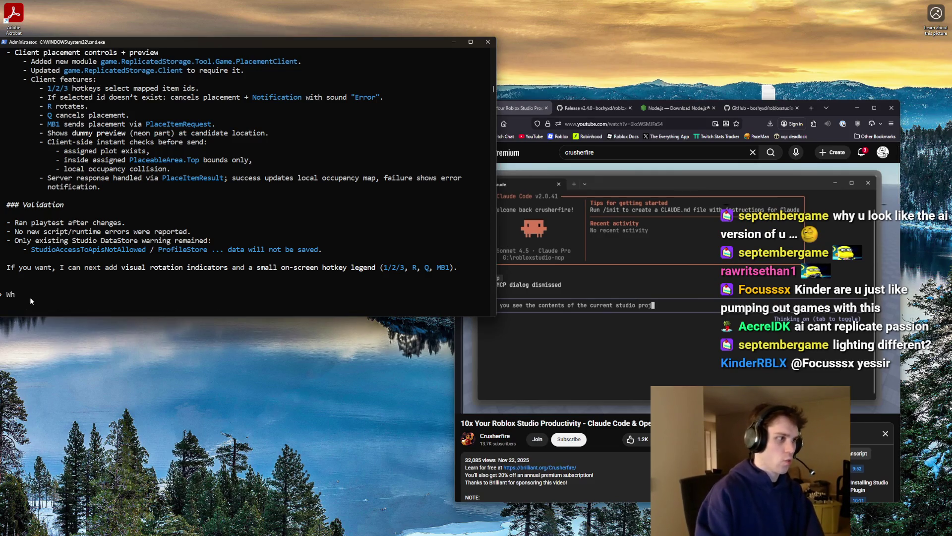
pyautogui.write('en creating the fake r')
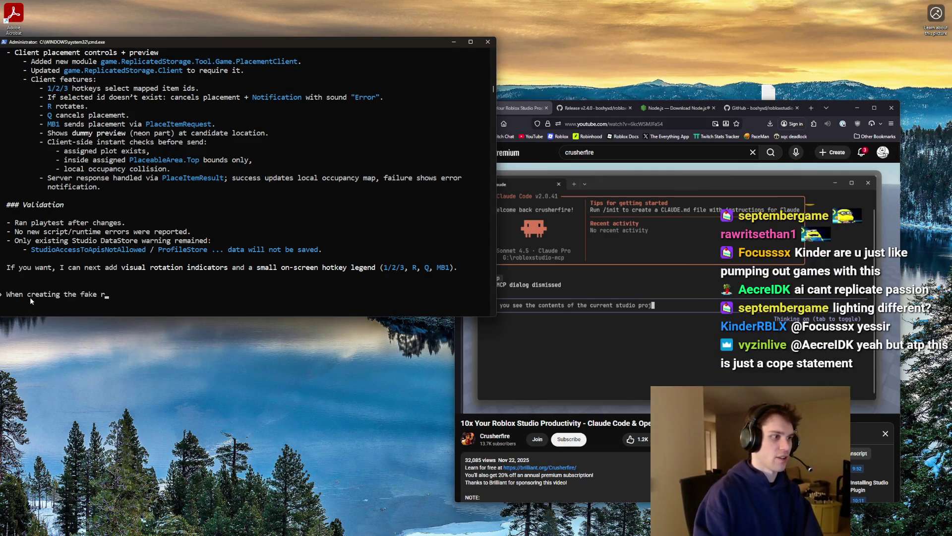
pyautogui.write('ender, clone the render ')
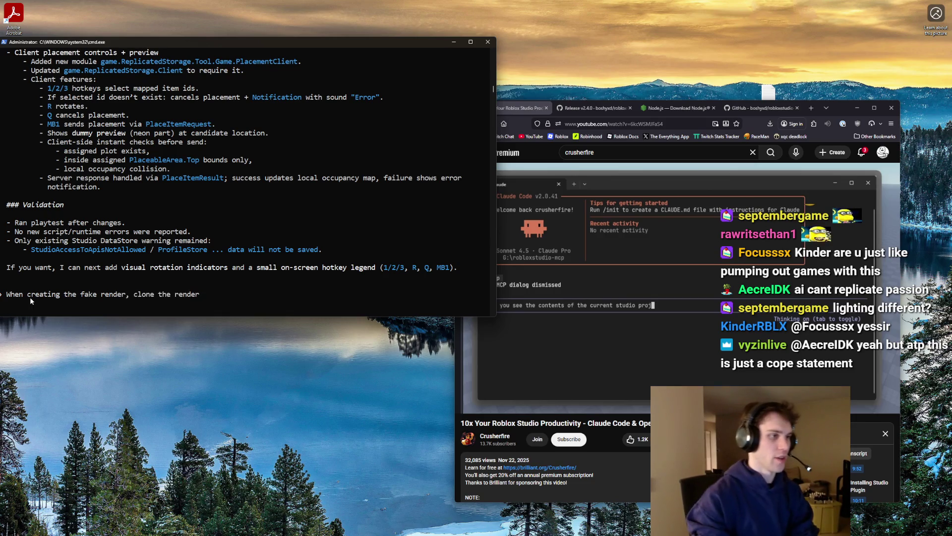
pyautogui.write('of the oibj')
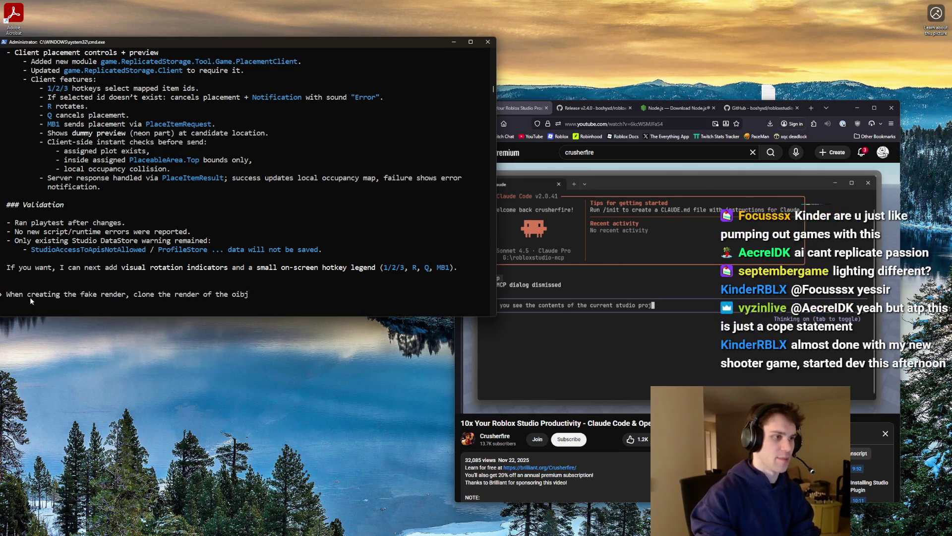
pyautogui.press('BackSpace')
pyautogui.press('BackSpace')
pyautogui.write('b')
pyautogui.write(' using.')
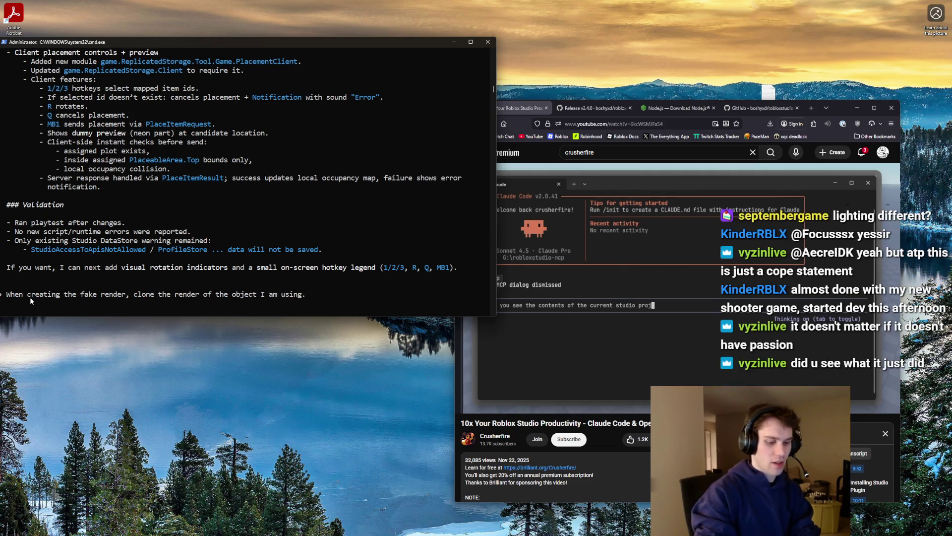
pyautogui.write(' uery')
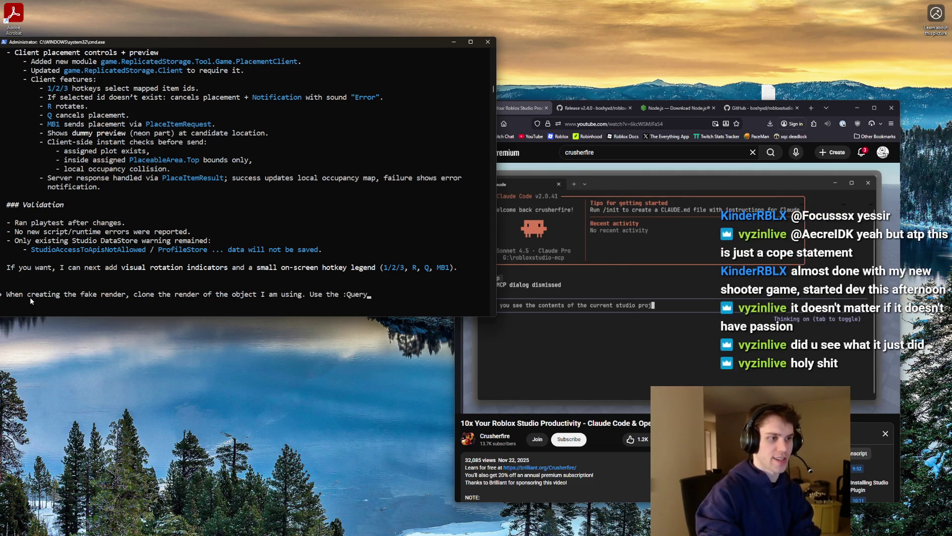
pyautogui.write('nts("BasePart')
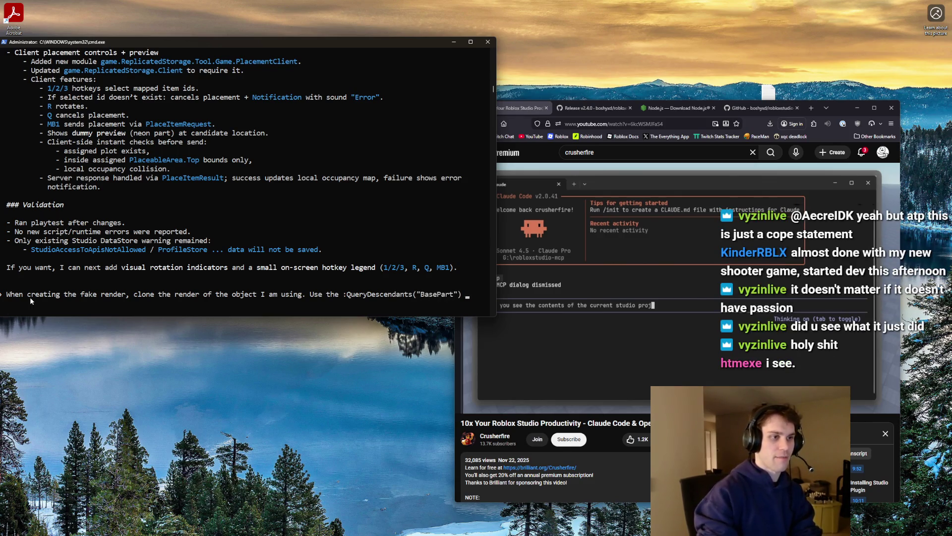
pyautogui.write('to make the LocalTrean')
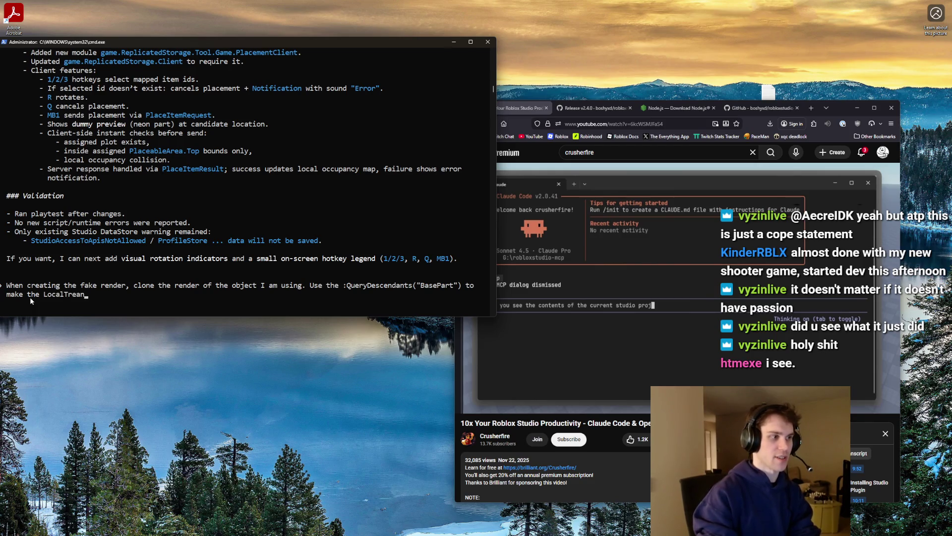
pyautogui.press('BackSpace')
pyautogui.press('BackSpace')
pyautogui.press('BackSpace')
pyautogui.write('ans')
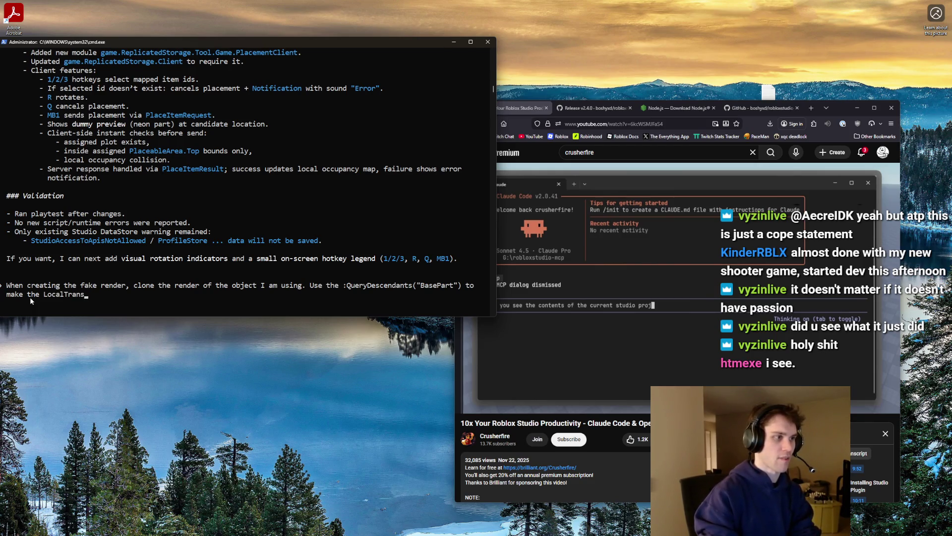
pyautogui.write('parencyModifier .5')
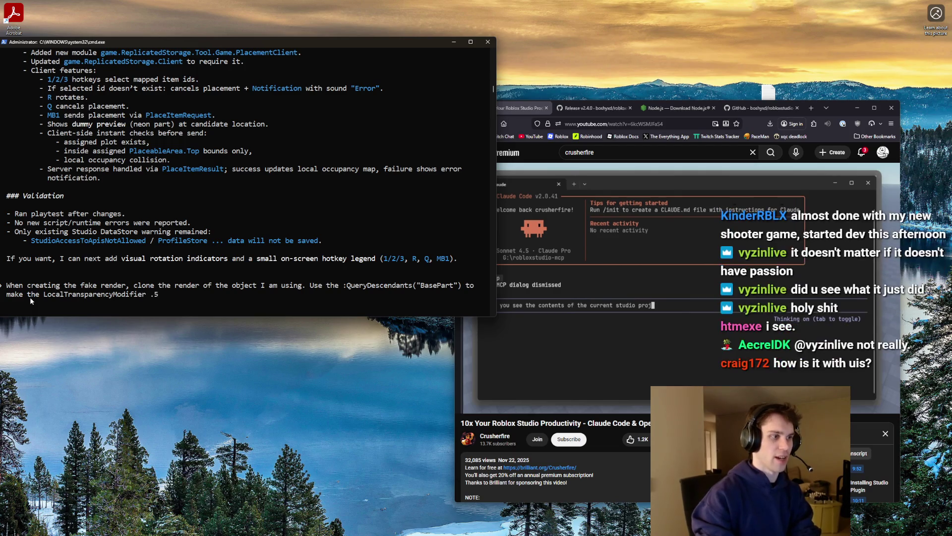
pyautogui.write(' and :Lerp the')
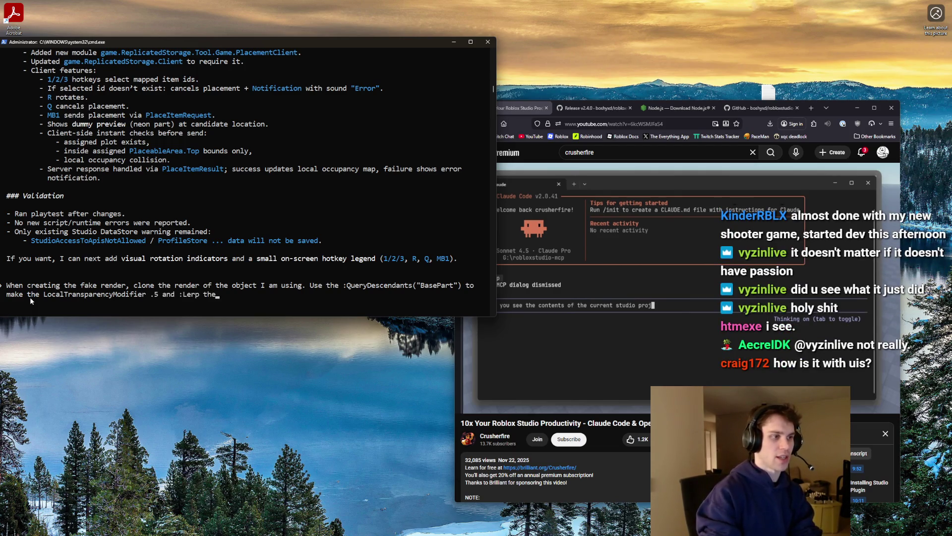
pyautogui.write(' color over all of the par')
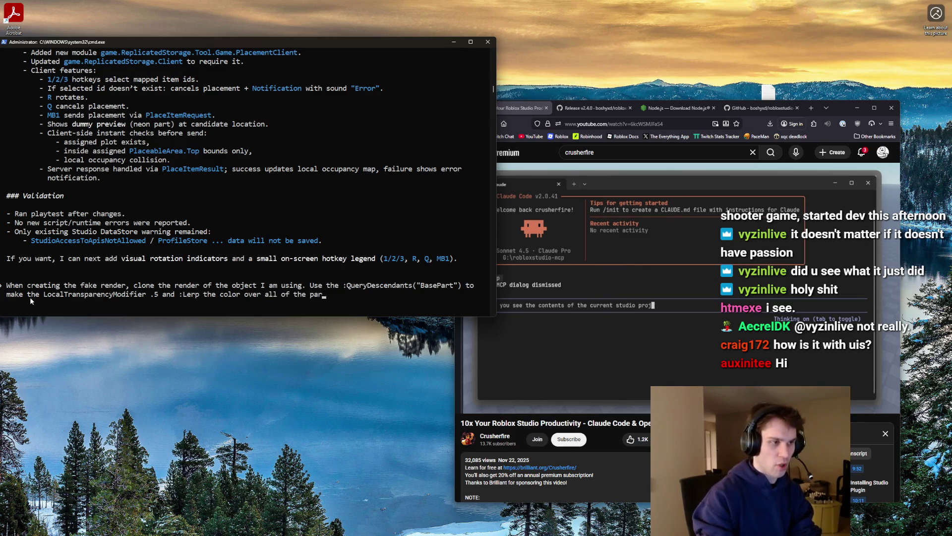
pyautogui.write('ts to be blue if I can place, and red is')
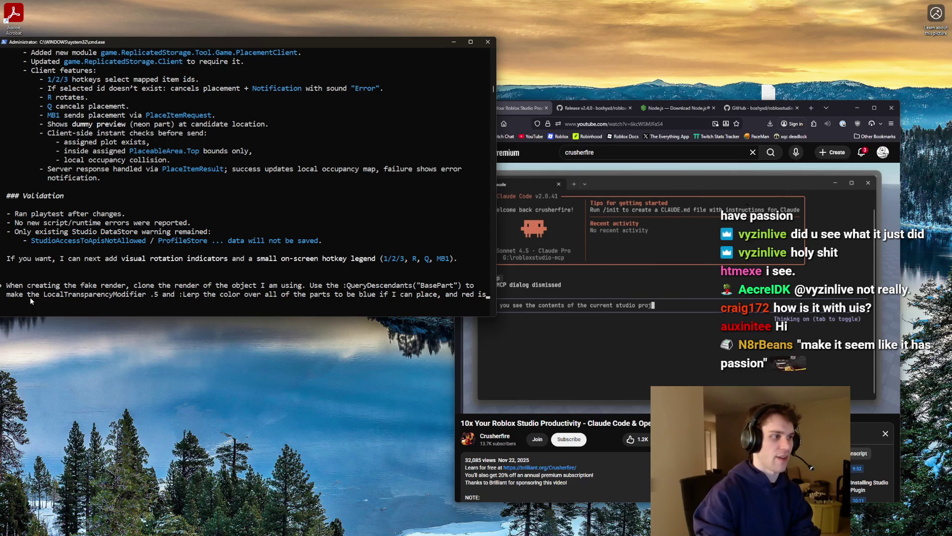
pyautogui.press('BackSpace')
pyautogui.write('f I cannot place.')
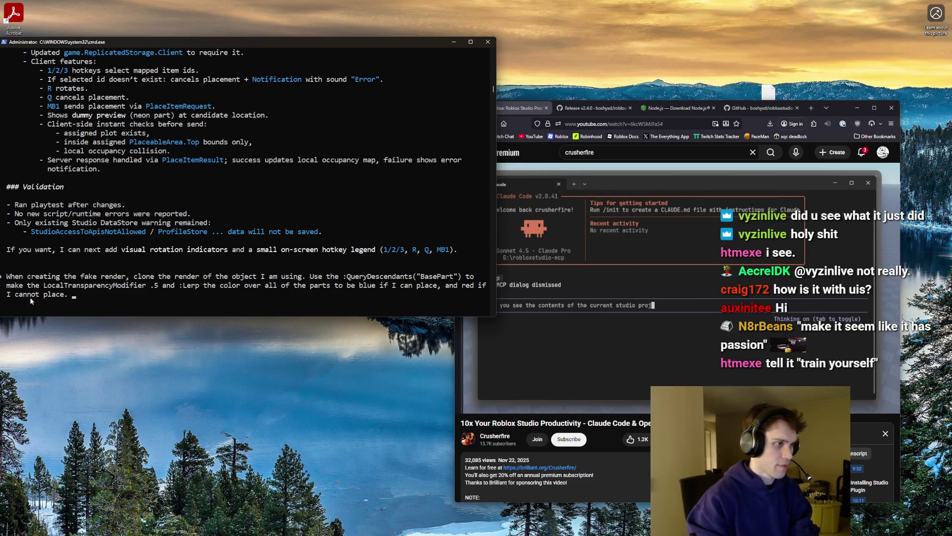
# Add CanCollide=false and CanQuery=false so the character ignores the preview, then submit
pyautogui.write('Make the parts C')
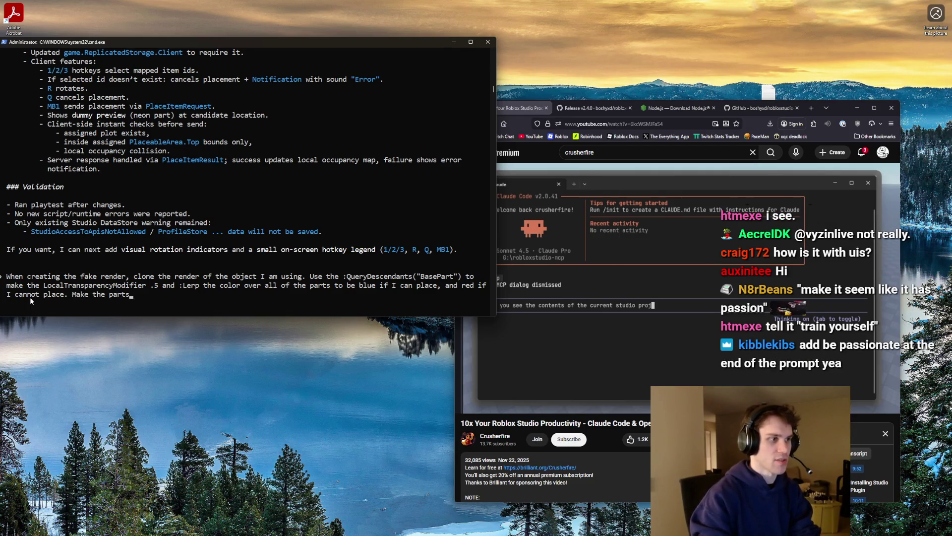
pyautogui.write('an')
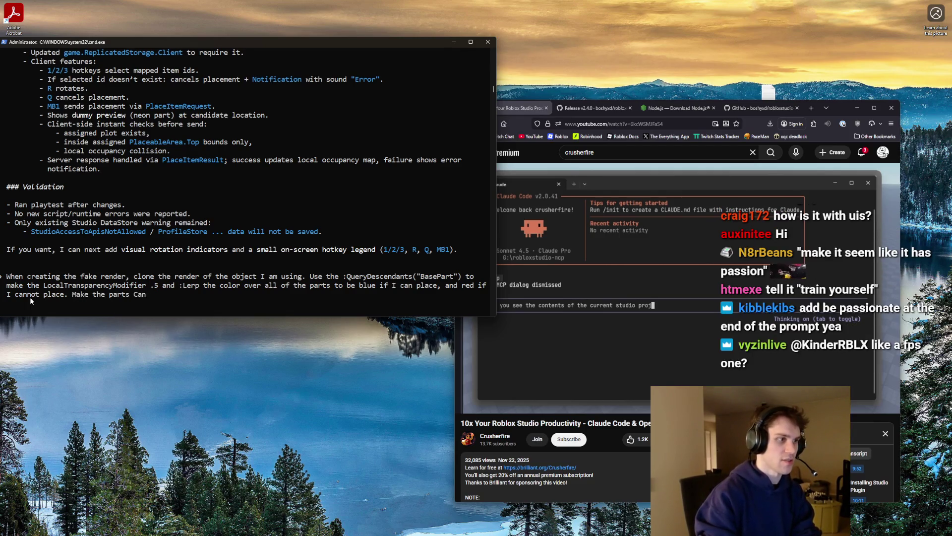
pyautogui.write('Collide=false, so my cah')
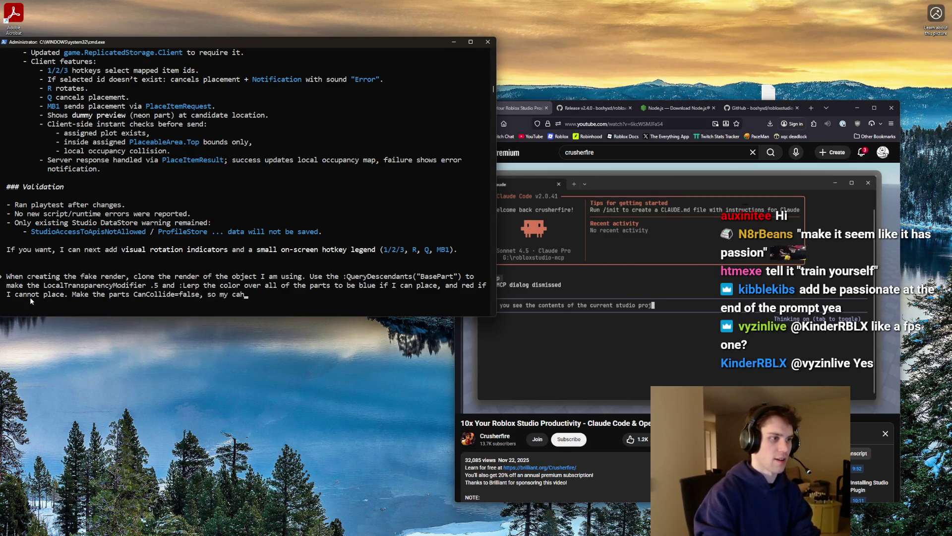
pyautogui.write('racts not interact with it.')
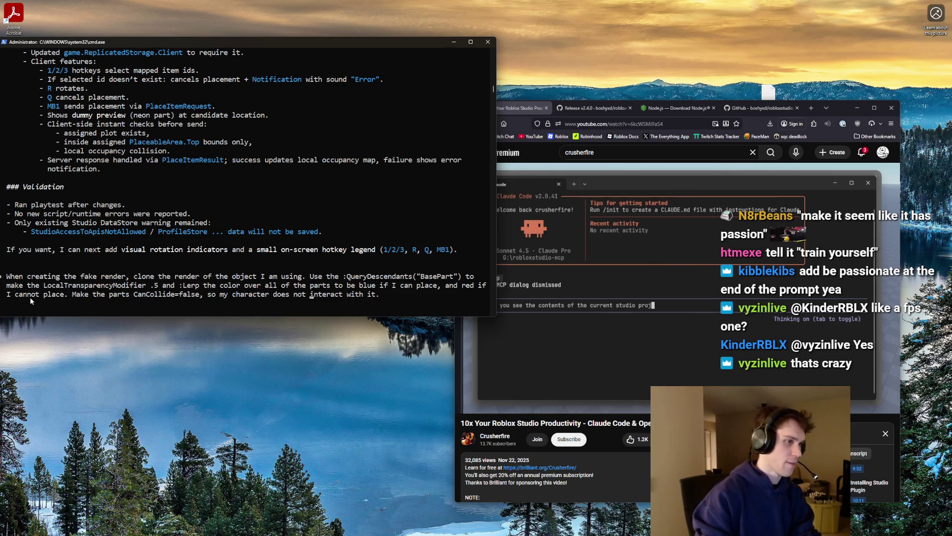
pyautogui.press('BackSpace')
pyautogui.press('BackSpace')
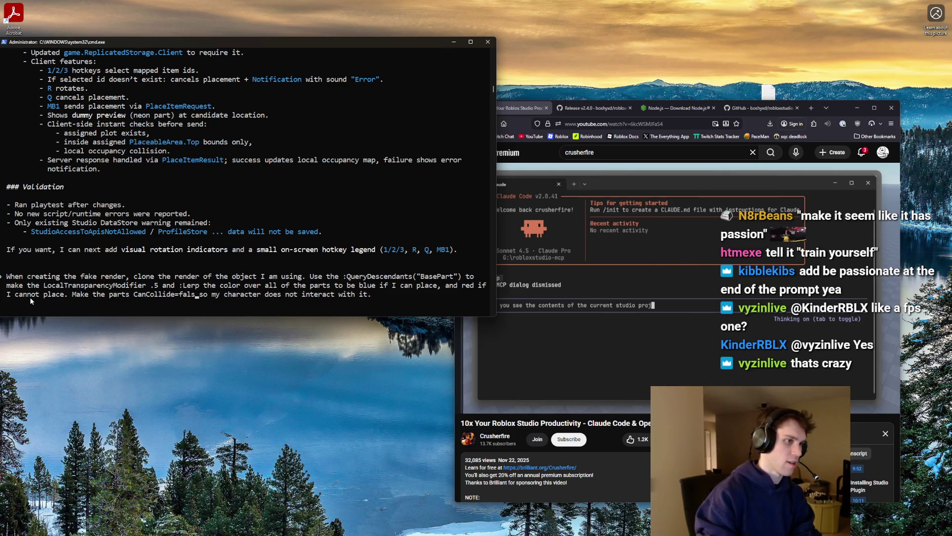
pyautogui.write('e and CanQuery')
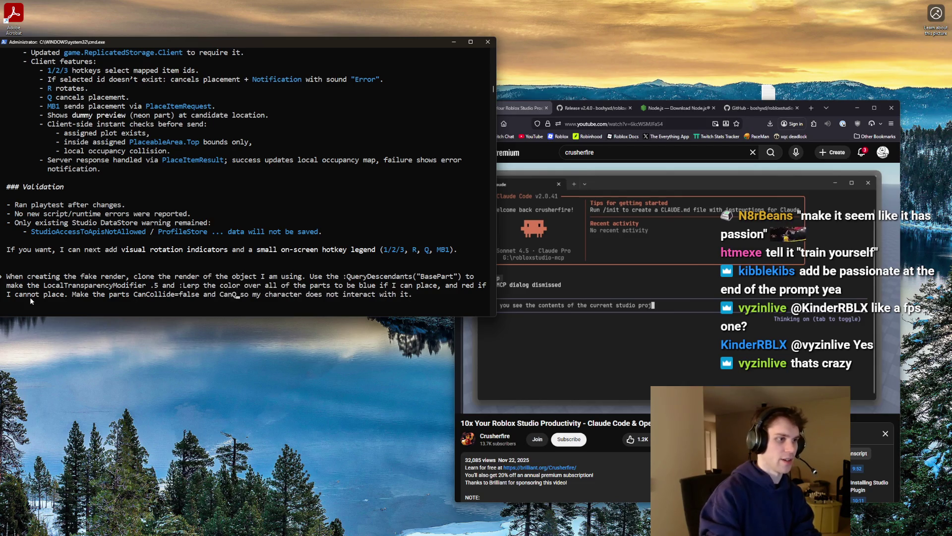
pyautogui.write('=false')
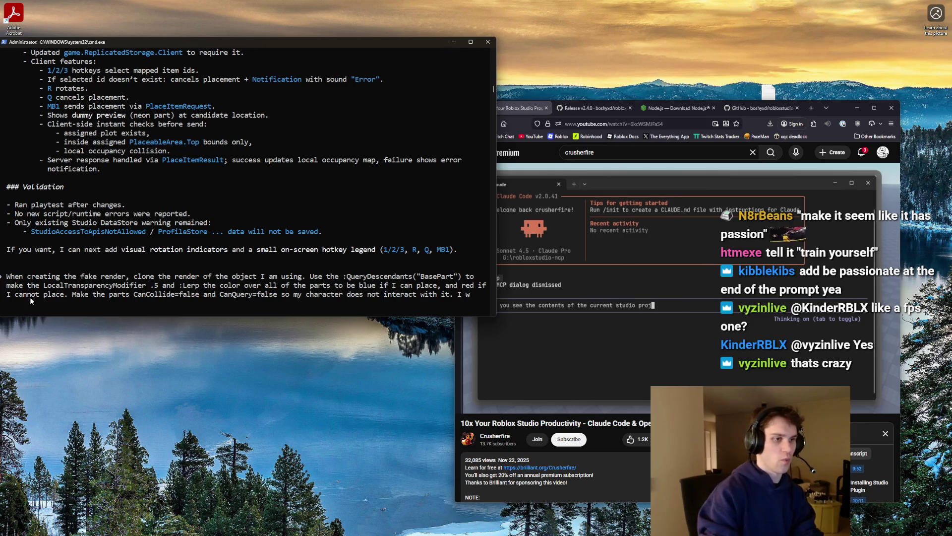
pyautogui.write(' so my character does not interact with it. I want the play')
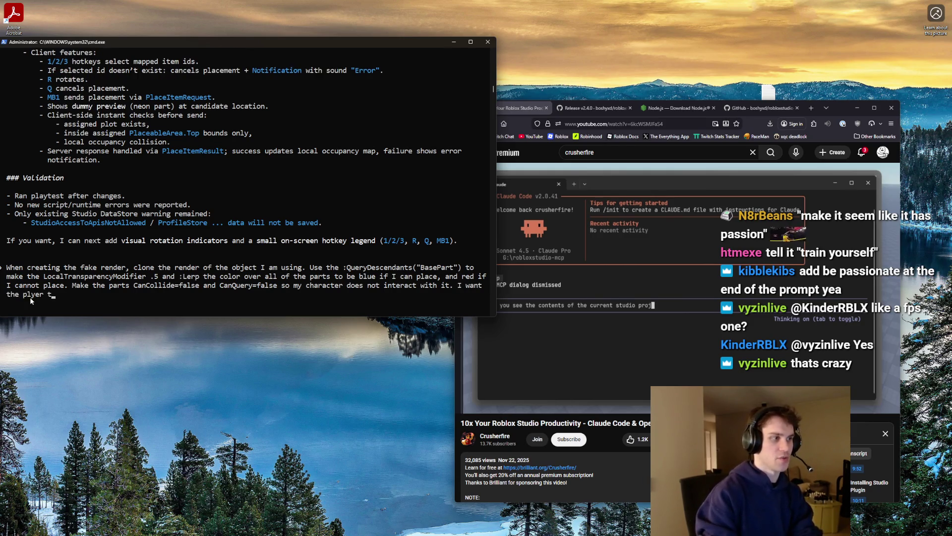
pyautogui.write('er to ')
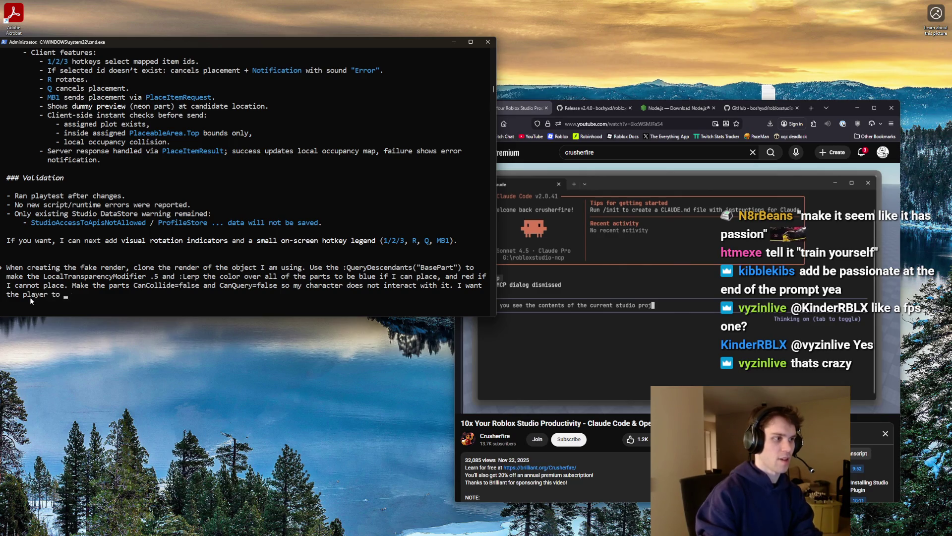
pyautogui.write('see a visual of t')
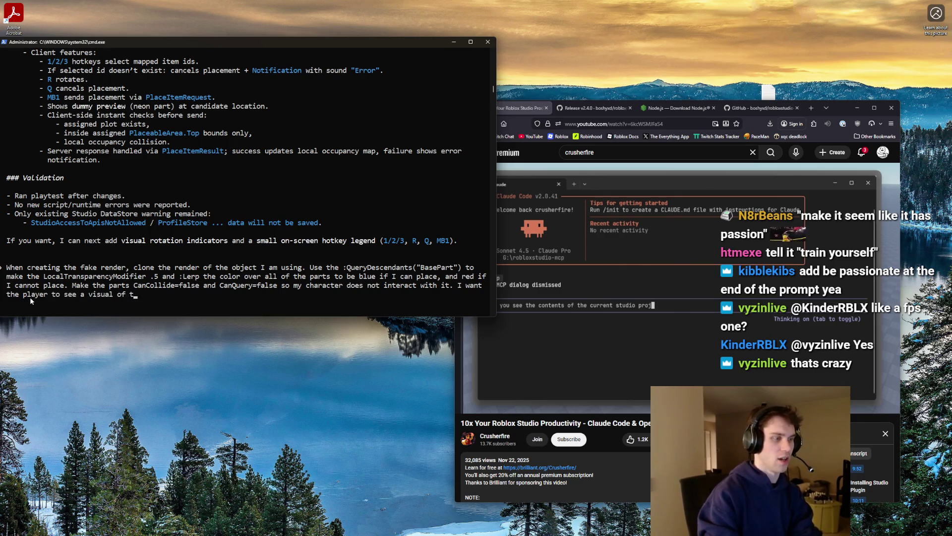
pyautogui.write('he building they are placing')
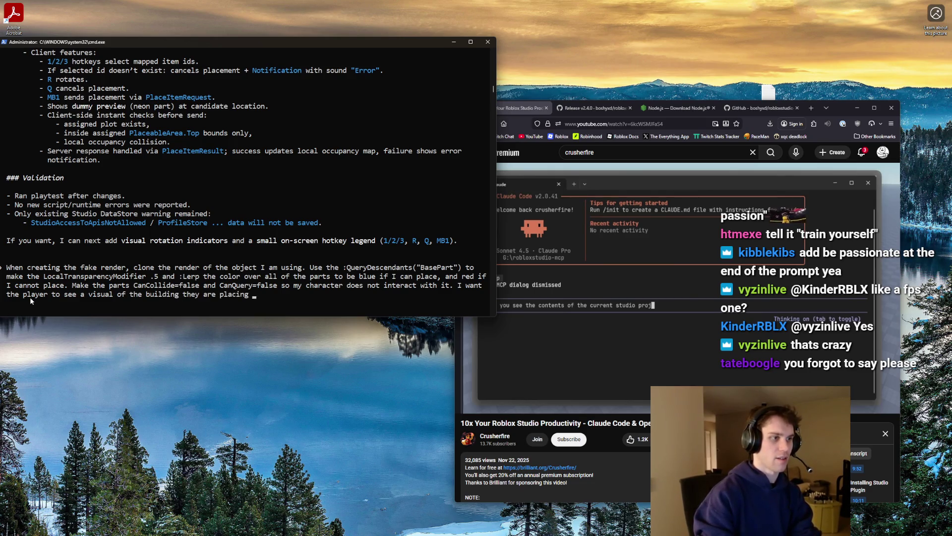
pyautogui.write(', aslon')
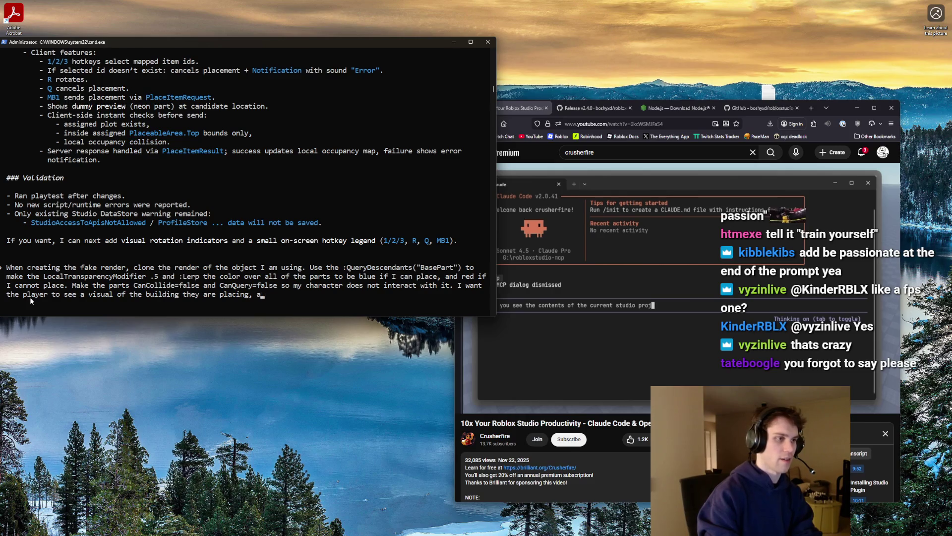
pyautogui.press('BackSpace')
pyautogui.press('BackSpace')
pyautogui.press('BackSpace')
pyautogui.write('b')
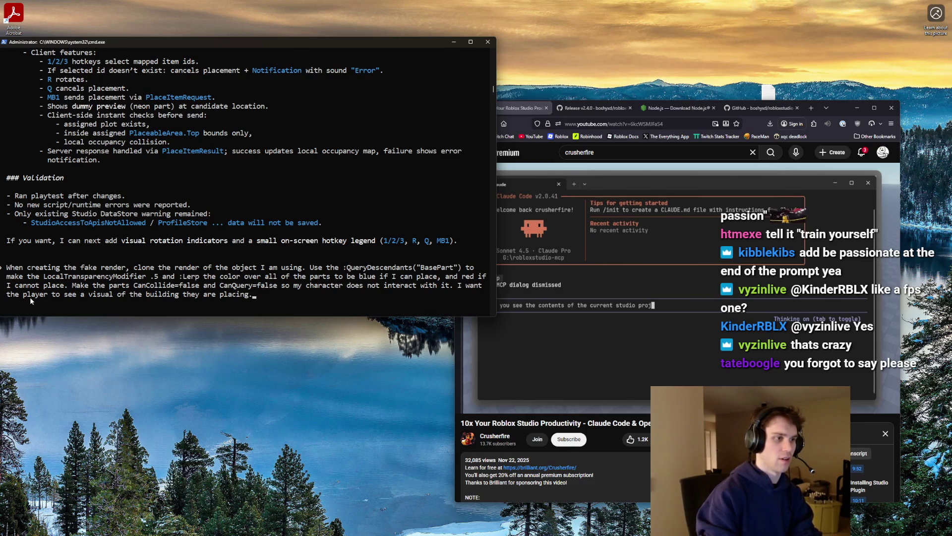
pyautogui.press('Return')
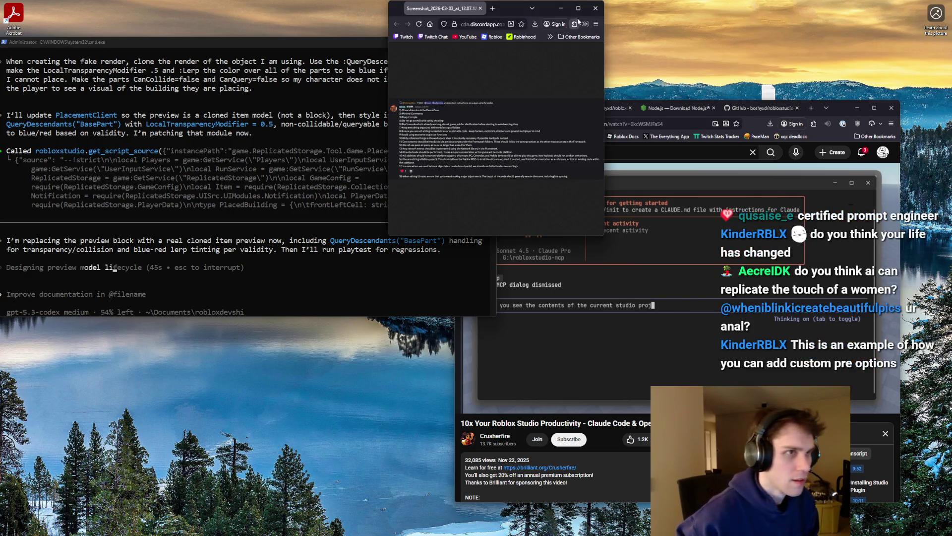
# Enlarge the Discord screenshot to read the instructions, then close its tab
pyautogui.moveTo(471, 4); pyautogui.dragTo(576, 31)
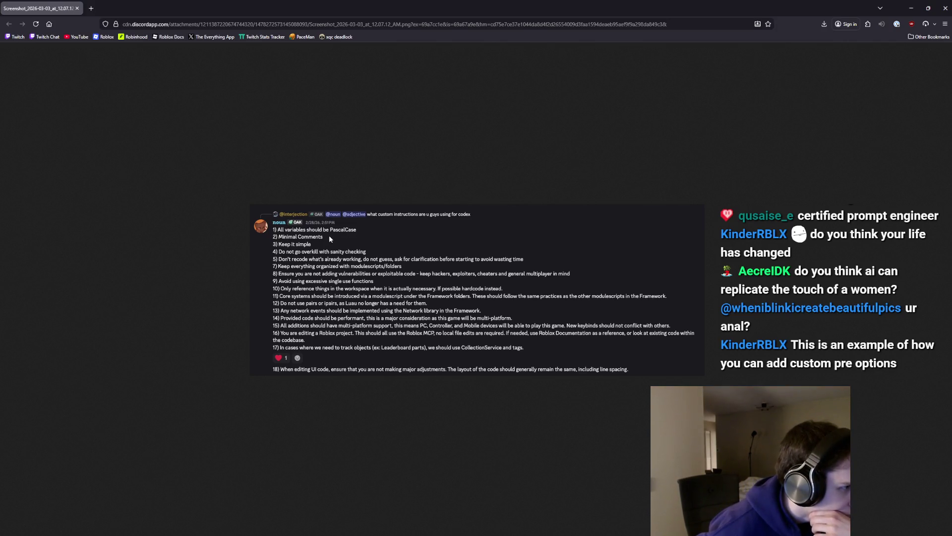
pyautogui.middleClick(49, 4)
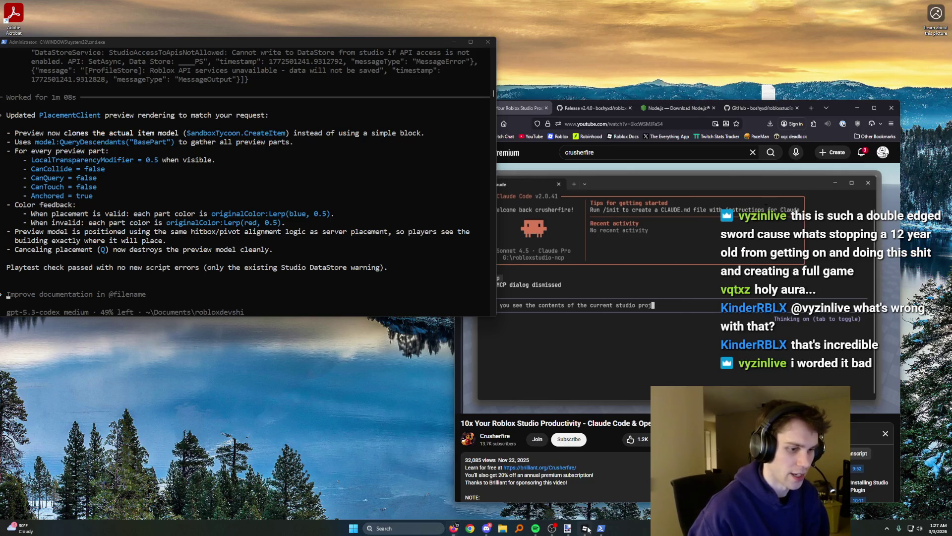
# Switch to Studio and start a playtest with a playable character, walking toward the plot
pyautogui.hotkey('alt', 'Tab')
pyautogui.click(42, 22)
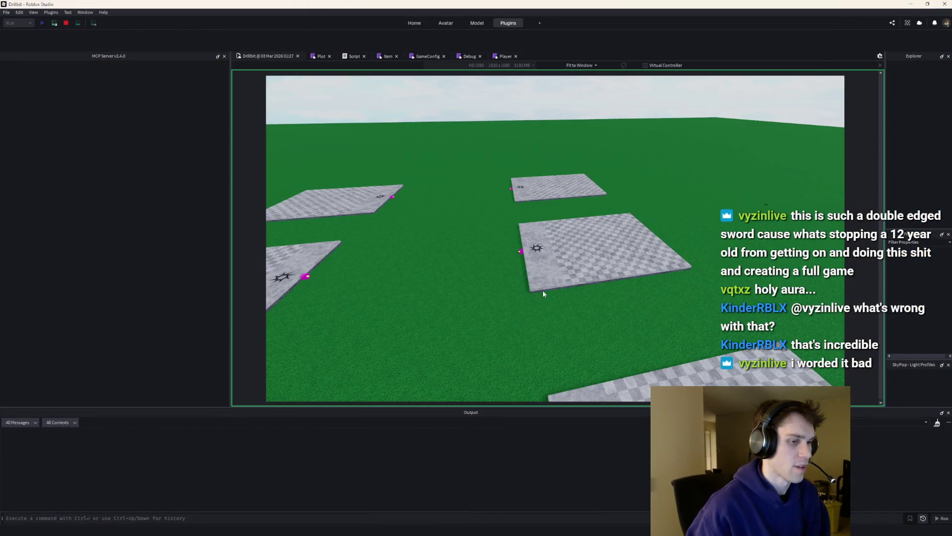
pyautogui.click(66, 22)
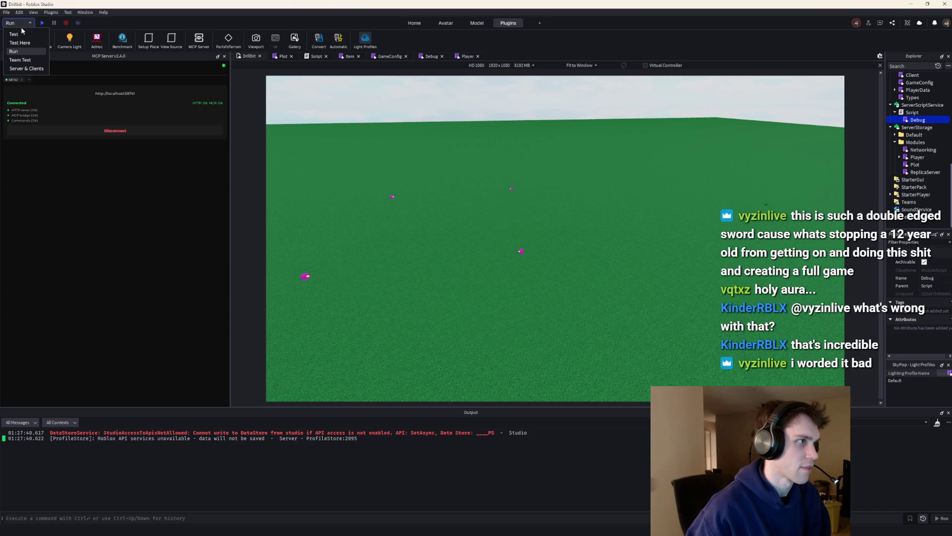
pyautogui.click(42, 23)
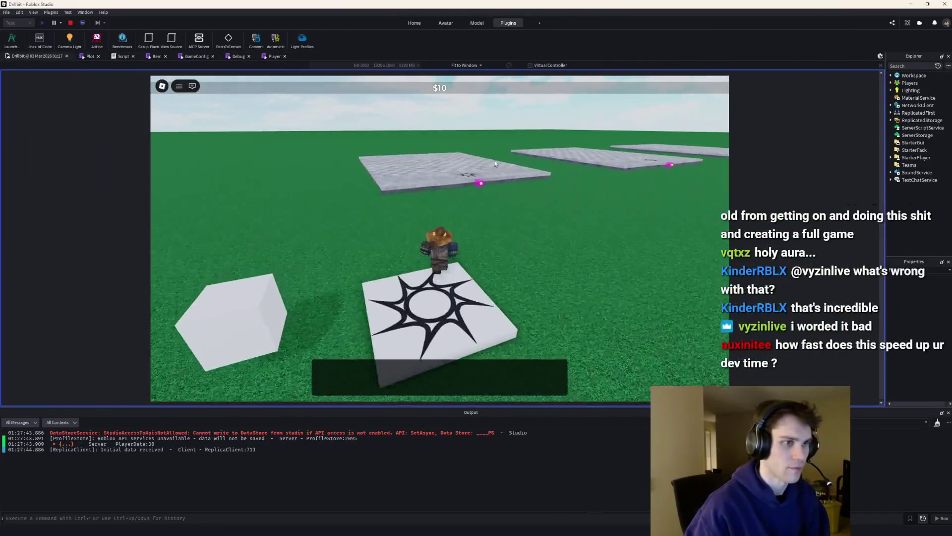
pyautogui.press('w')
pyautogui.press('w')
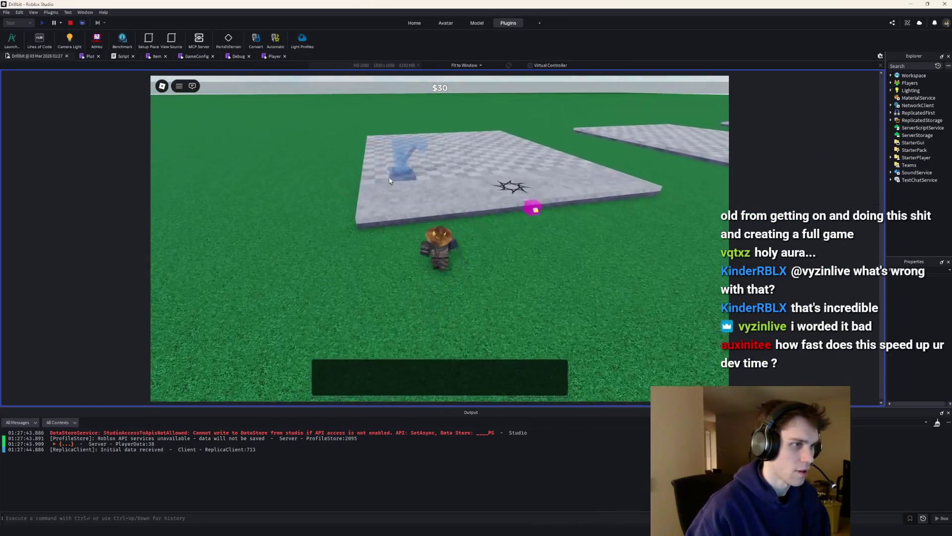
# Place three machines with the new translucent preview, then end the playtest and minimize Studio
pyautogui.click(376, 197)
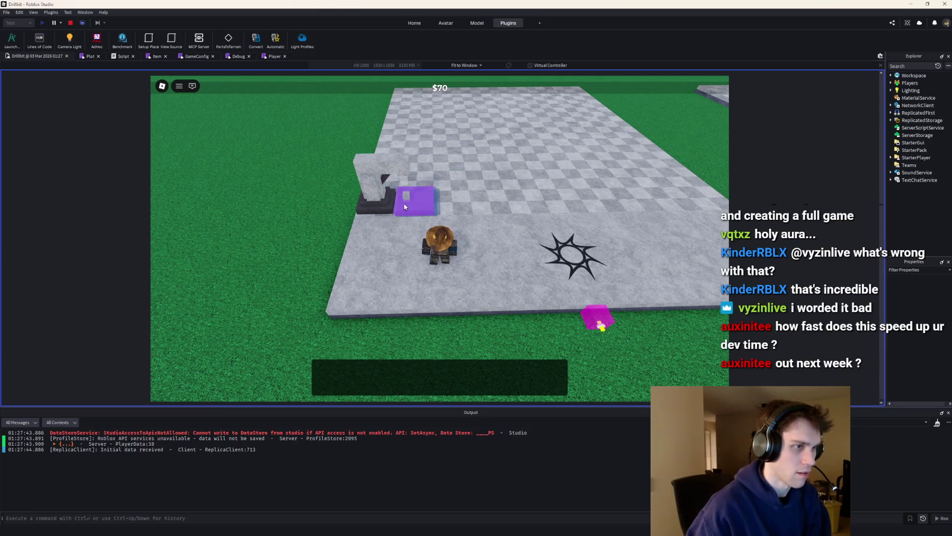
pyautogui.click(405, 207)
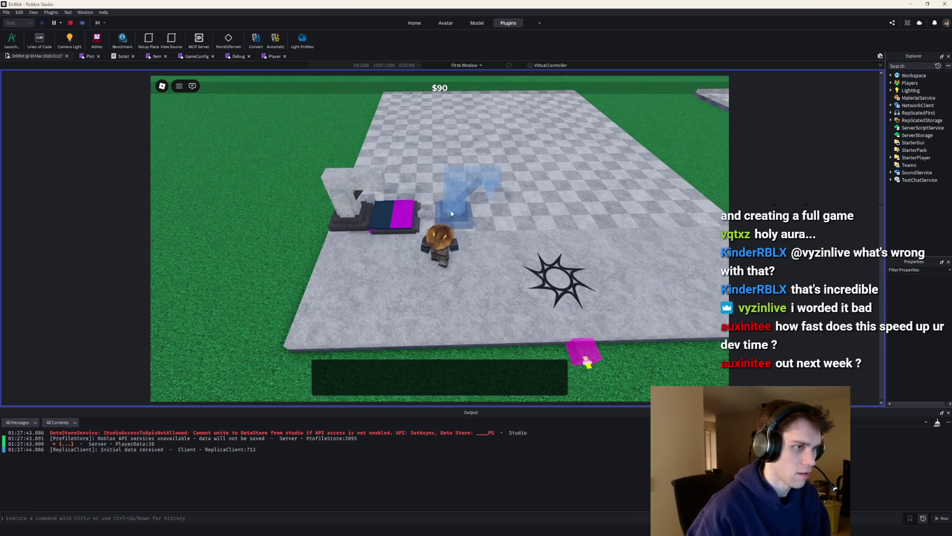
pyautogui.click(423, 215)
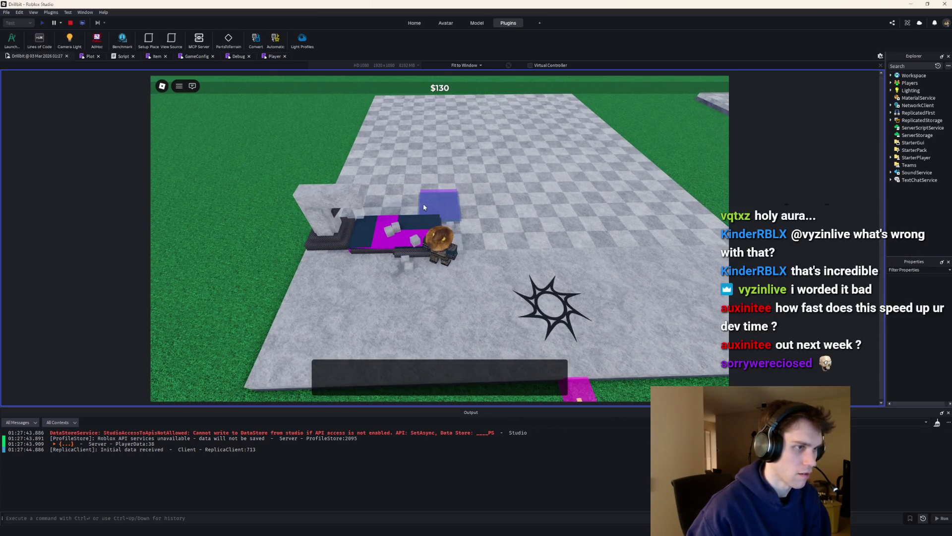
pyautogui.press('w')
pyautogui.press('s')
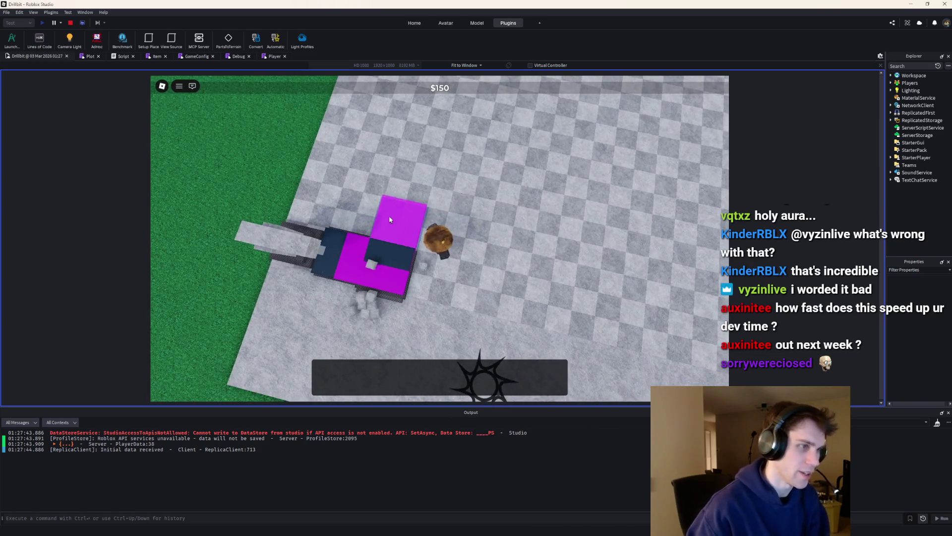
pyautogui.press('w')
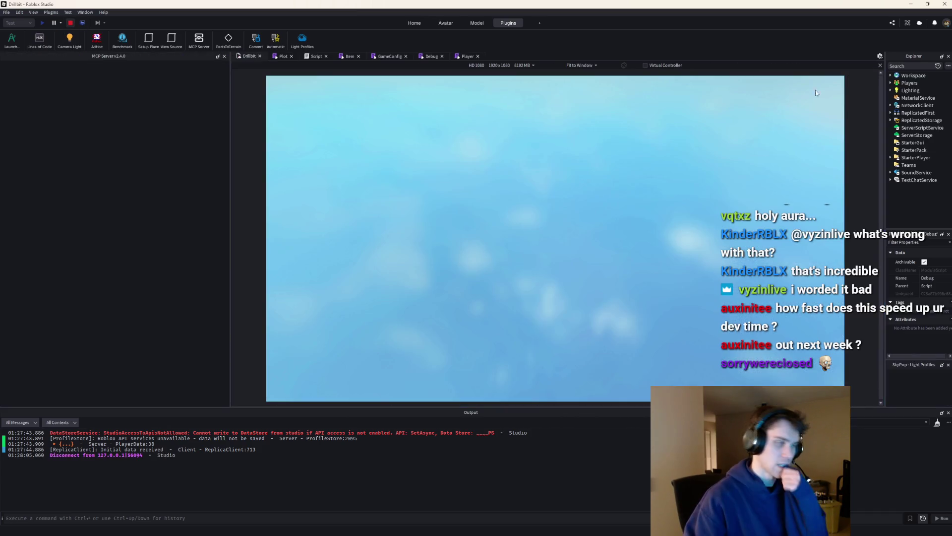
pyautogui.hotkey('shift', 'F5')
pyautogui.click(911, 4)
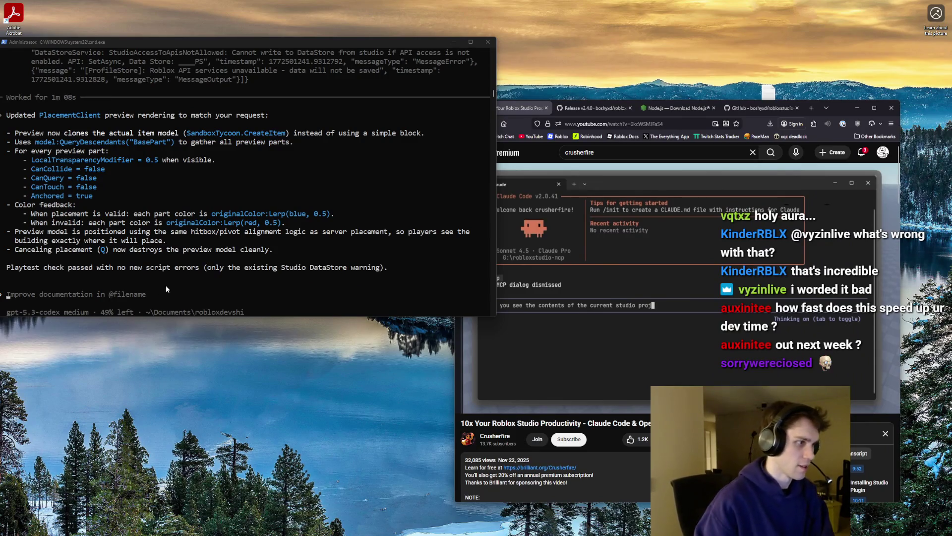
# Ask Codex for a SelectionBox hover, click-to-select, click-elsewhere deselect, and click-and-hold bulk placement
pyautogui.click(149, 297)
pyautogui.write('Whe')
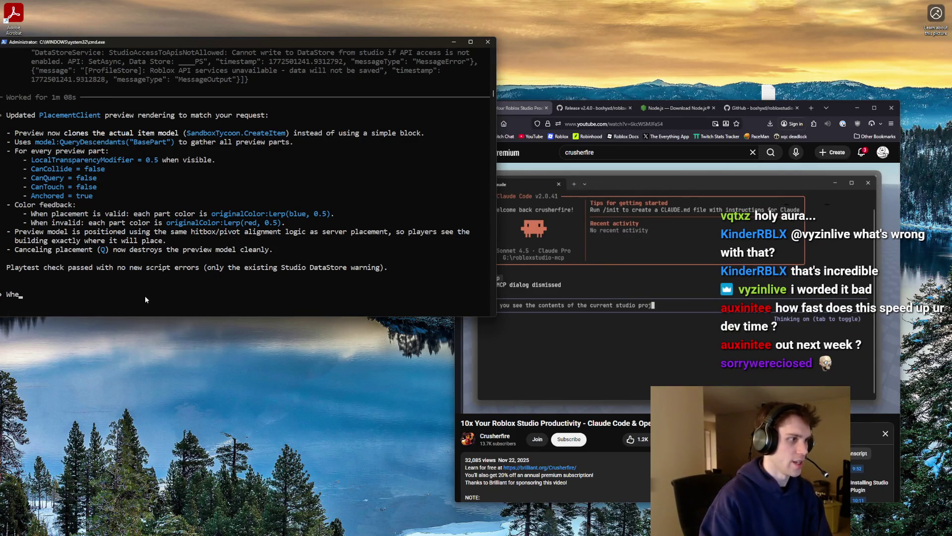
pyautogui.write('n not placing, use a select')
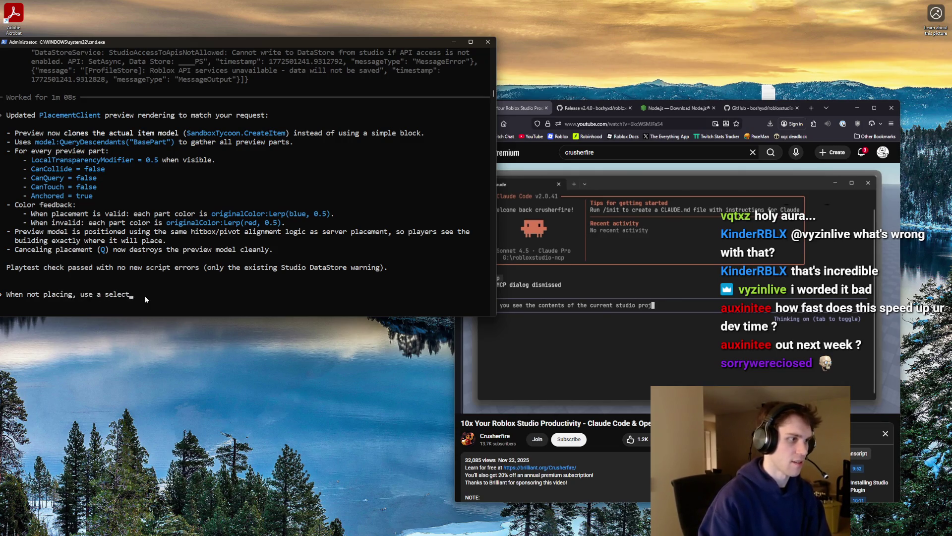
pyautogui.press('BackSpace')
pyautogui.press('BackSpace')
pyautogui.press('BackSpace')
pyautogui.write('Sele')
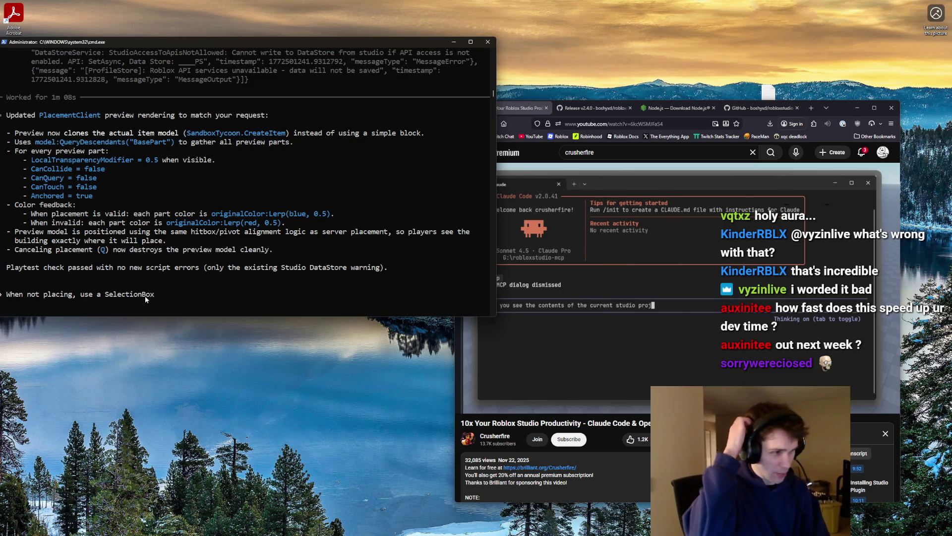
pyautogui.write('to ')
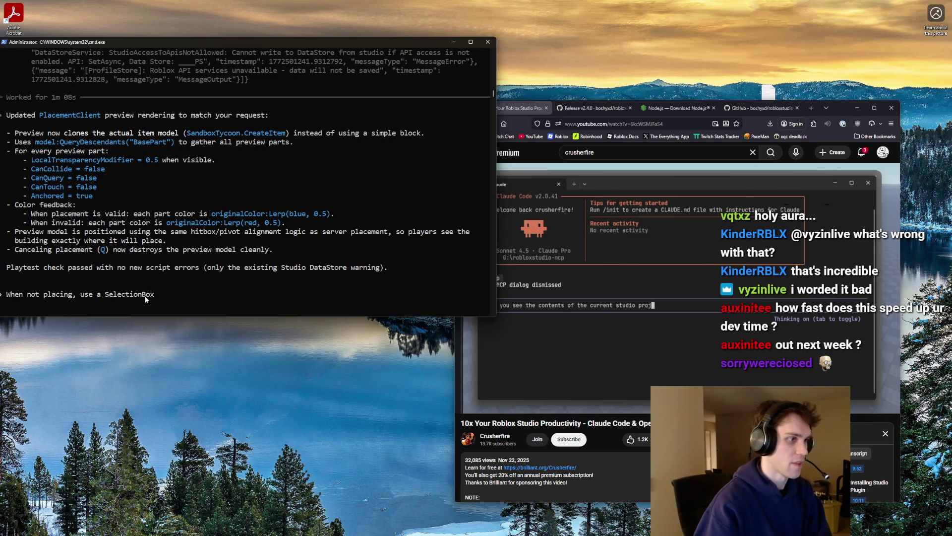
pyautogui.write(' for hovering over it')
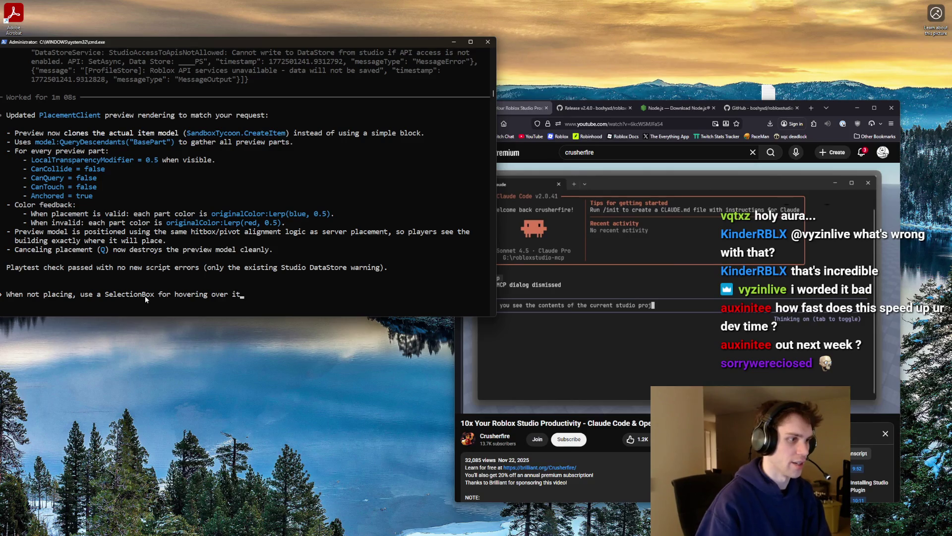
pyautogui.write('ems.')
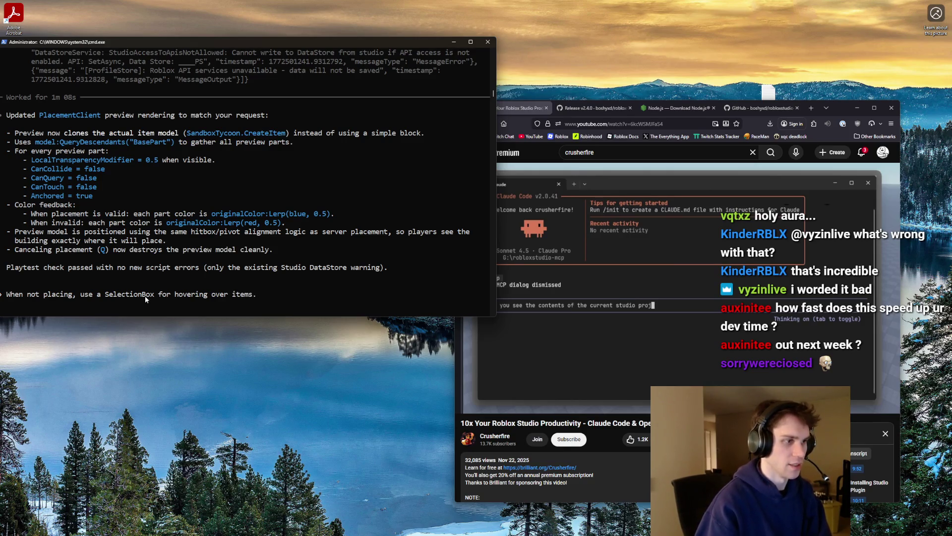
pyautogui.write('Create a')
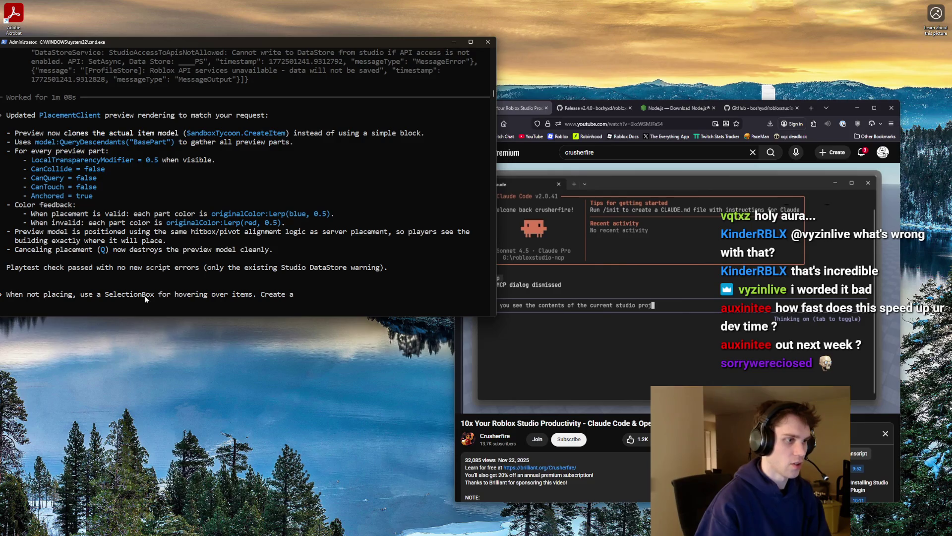
pyautogui.press('BackSpace')
pyautogui.press('BackSpace')
pyautogui.press('BackSpace')
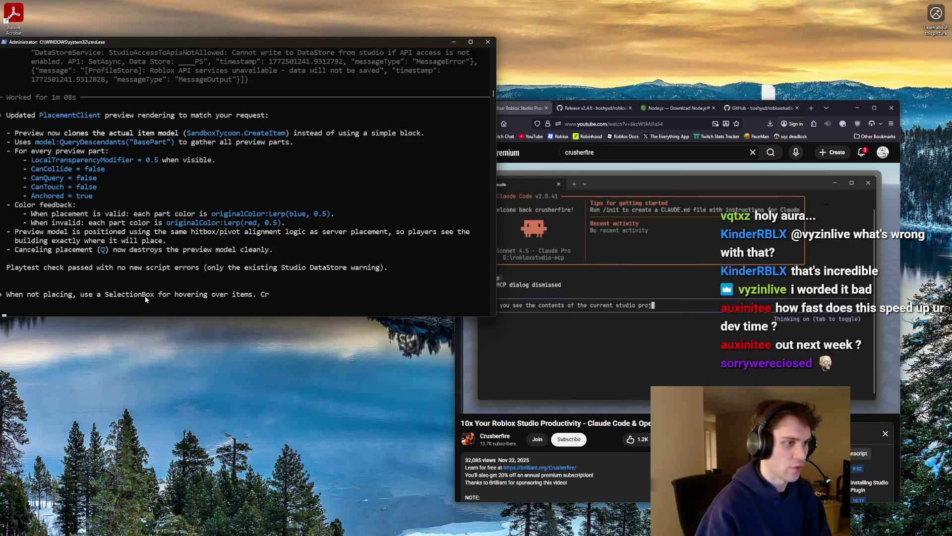
pyautogui.write('If ')
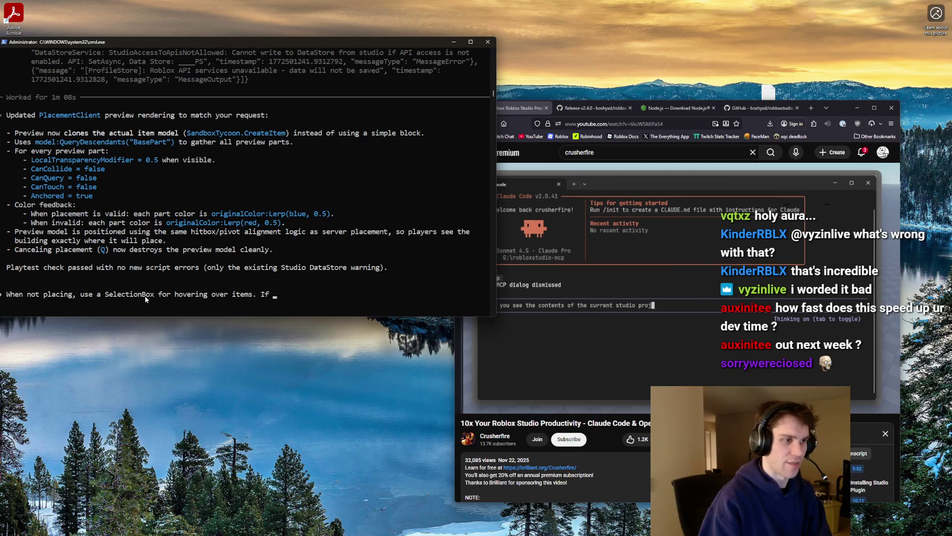
pyautogui.write('I click on an item, it sould')
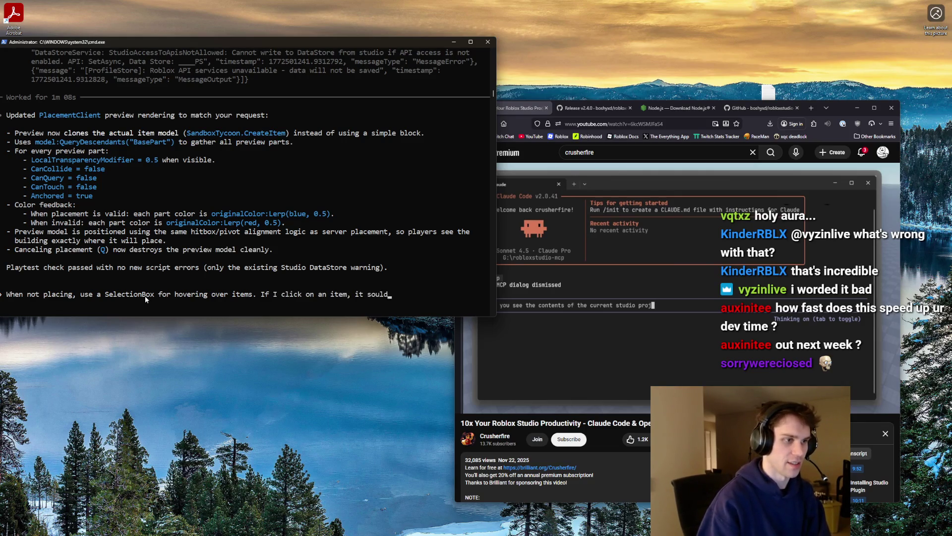
pyautogui.write('houl')
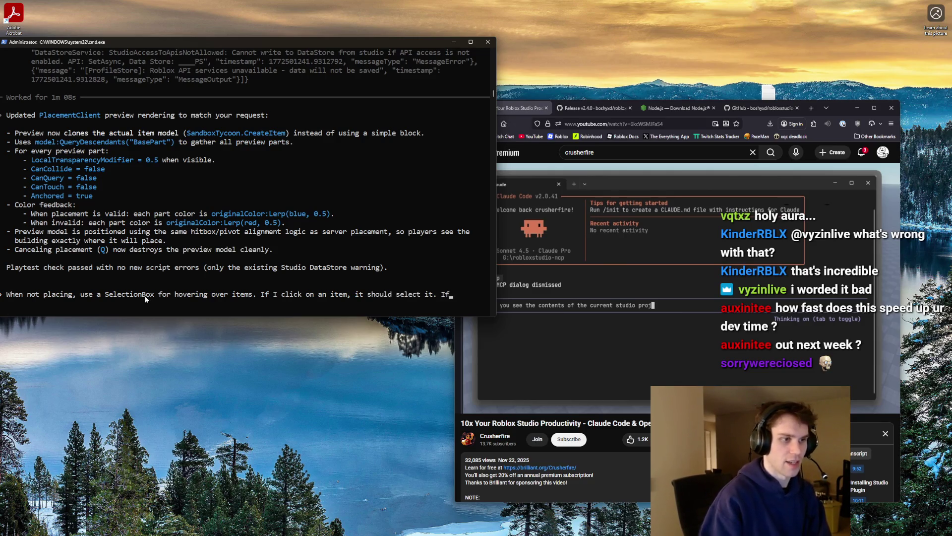
pyautogui.write('lick anywhe')
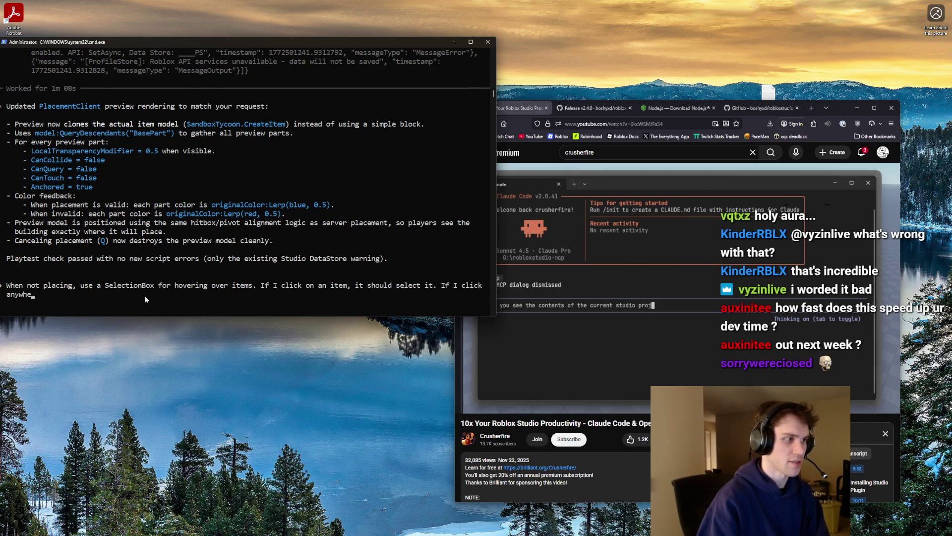
pyautogui.write('re else, it should des')
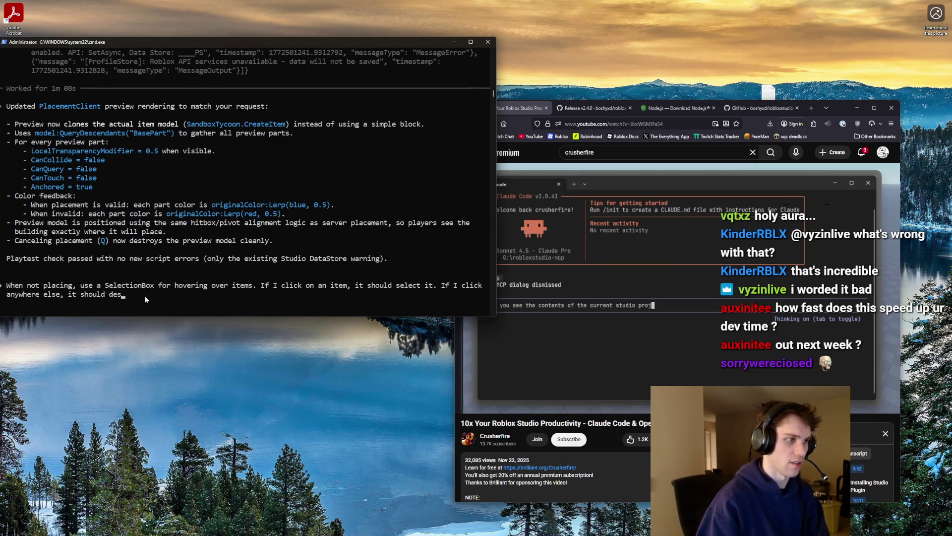
pyautogui.write(' If I')
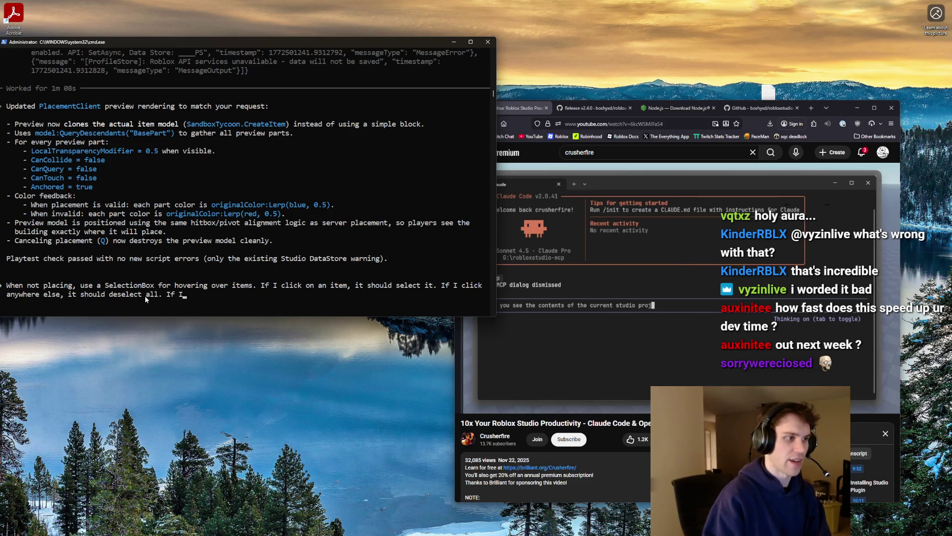
pyautogui.write(' click and hold,')
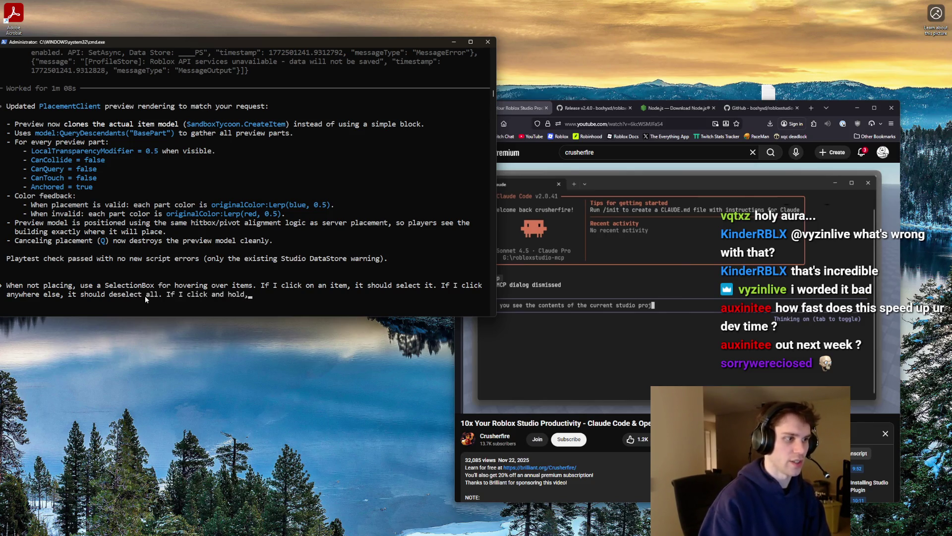
pyautogui.write(' it should select multiple items. Ma')
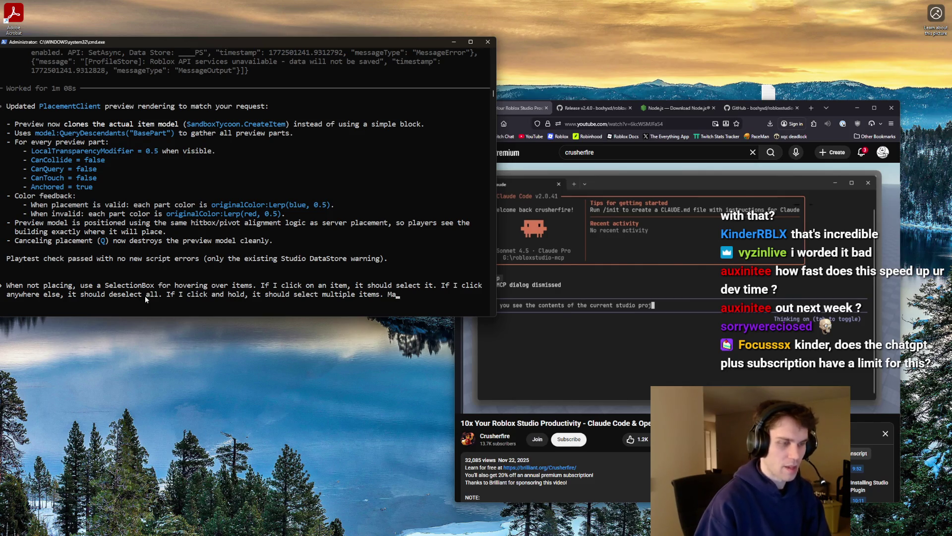
pyautogui.write('ke a new keybind called')
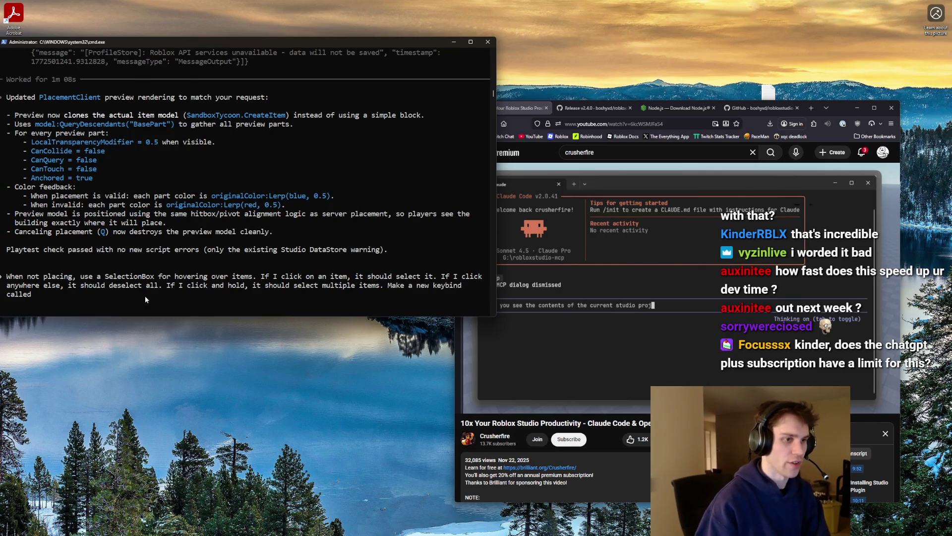
pyautogui.write(" 'V' which will")
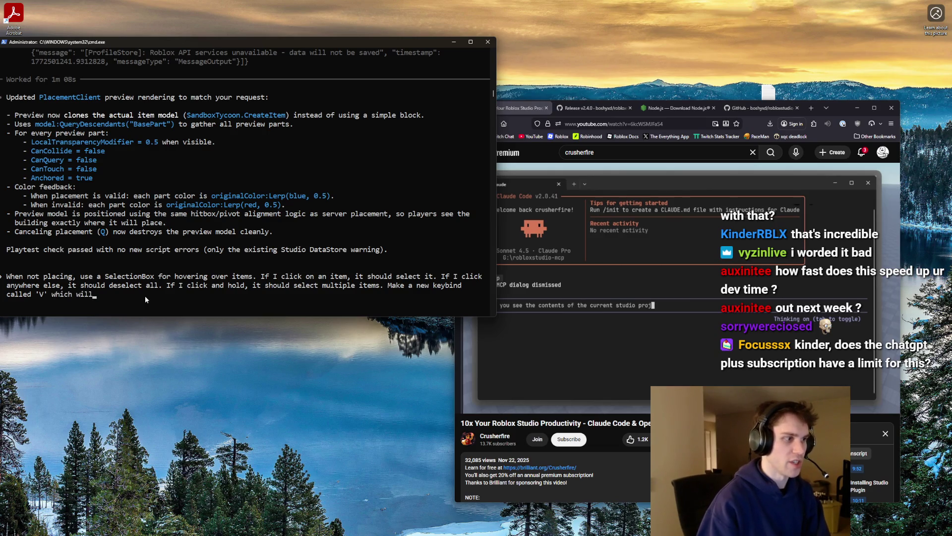
pyautogui.write(' be used to move')
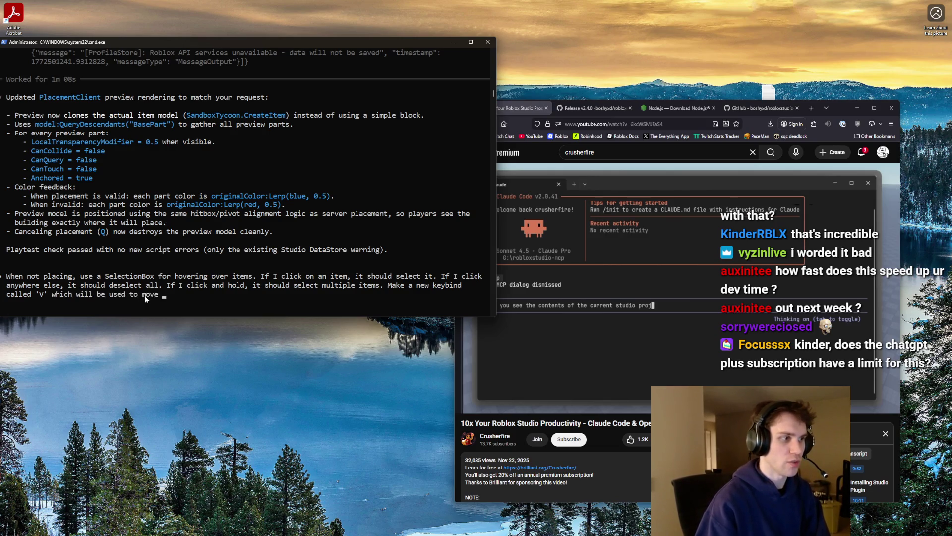
pyautogui.write('items as bul')
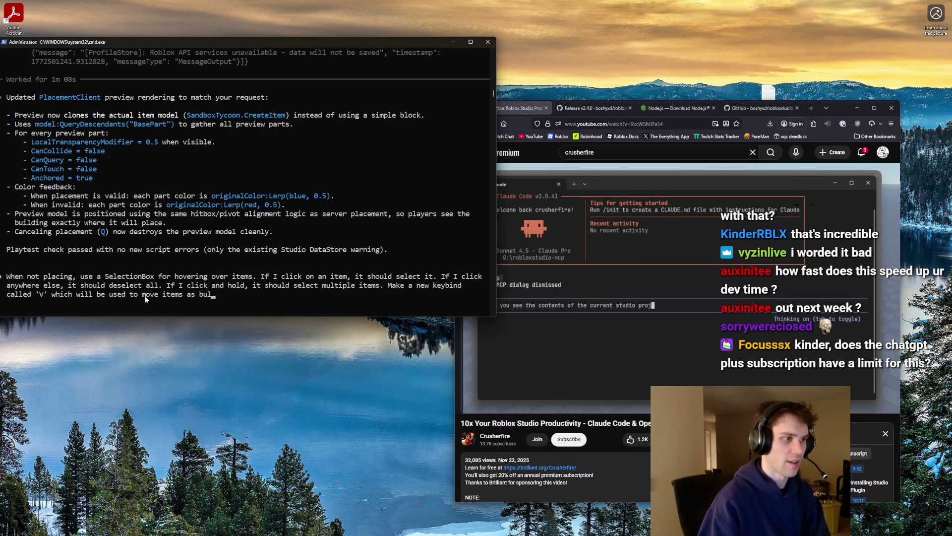
pyautogui.write('k. Make another ')
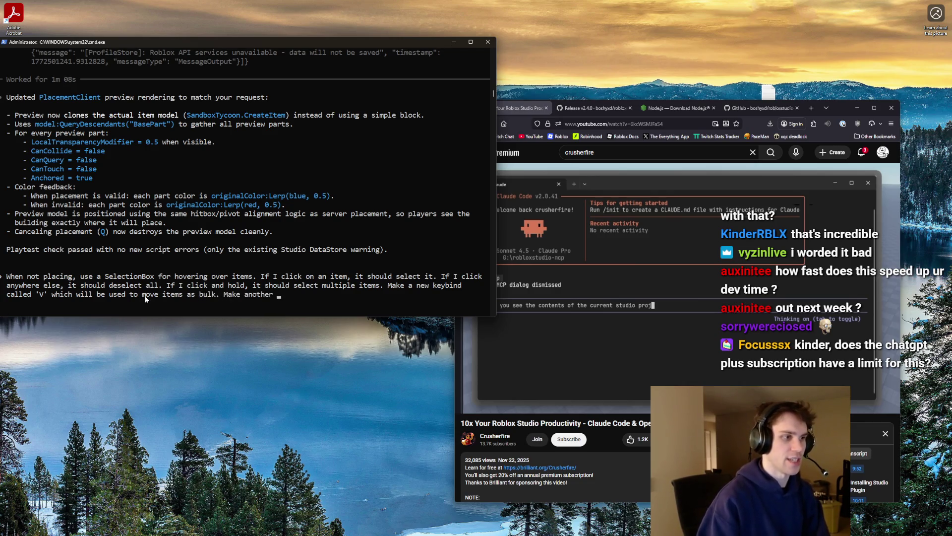
pyautogui.write('keybin')
pyautogui.write('alled')
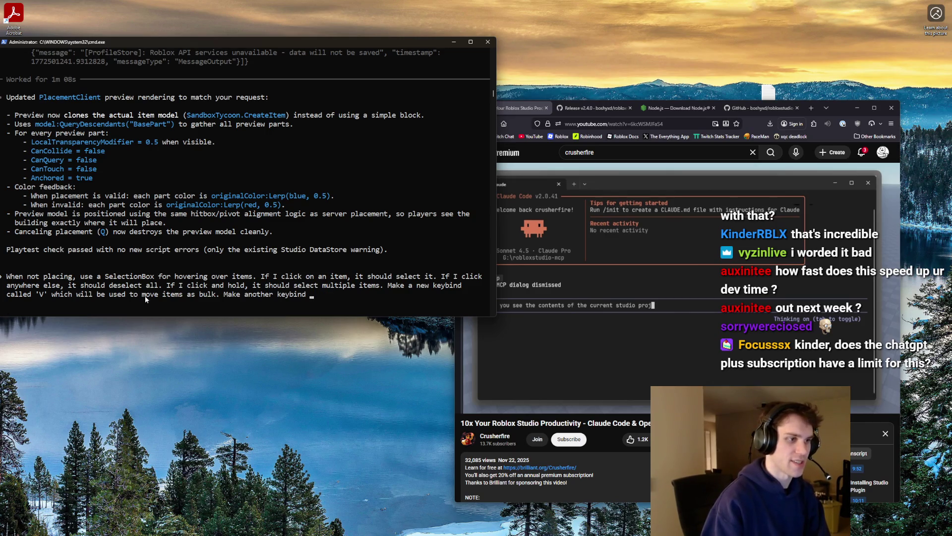
pyautogui.write("with 'C' to copy")
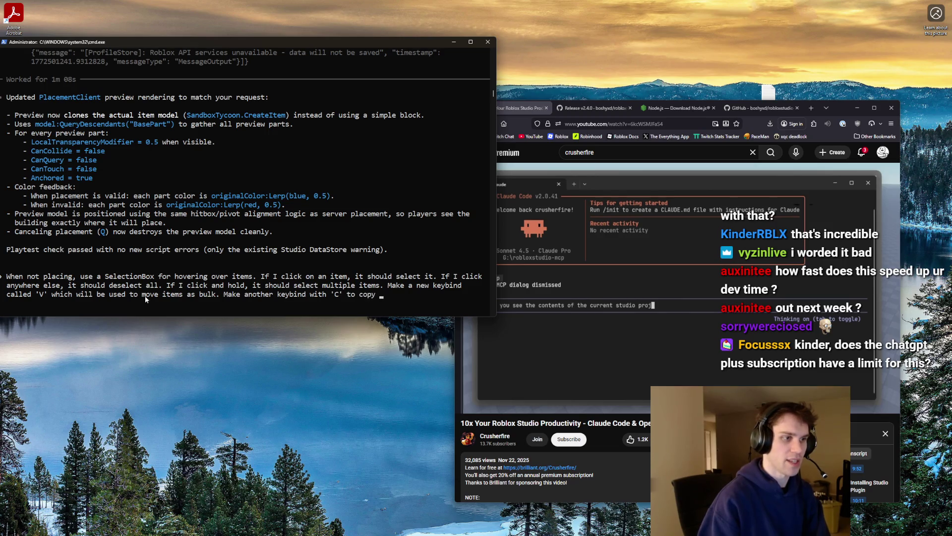
pyautogui.write('the selection and')
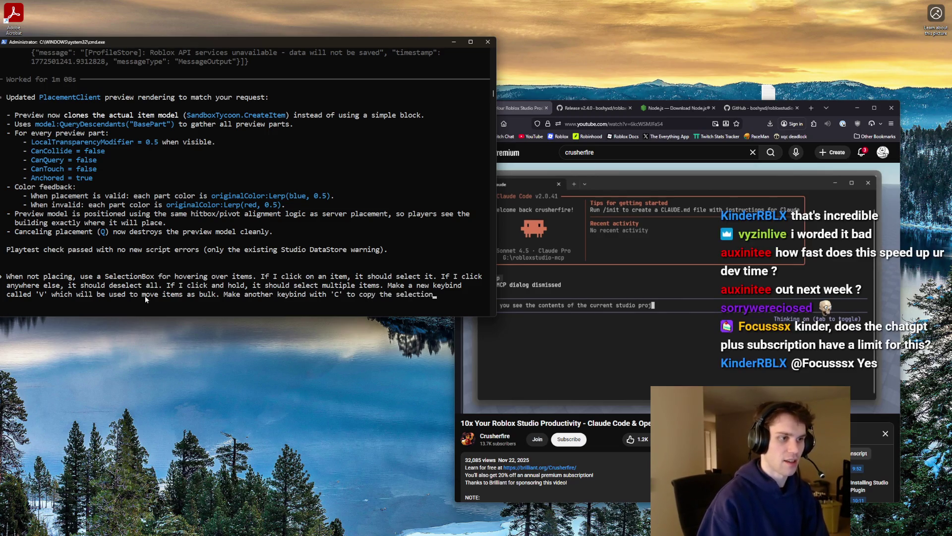
pyautogui.write('to plac')
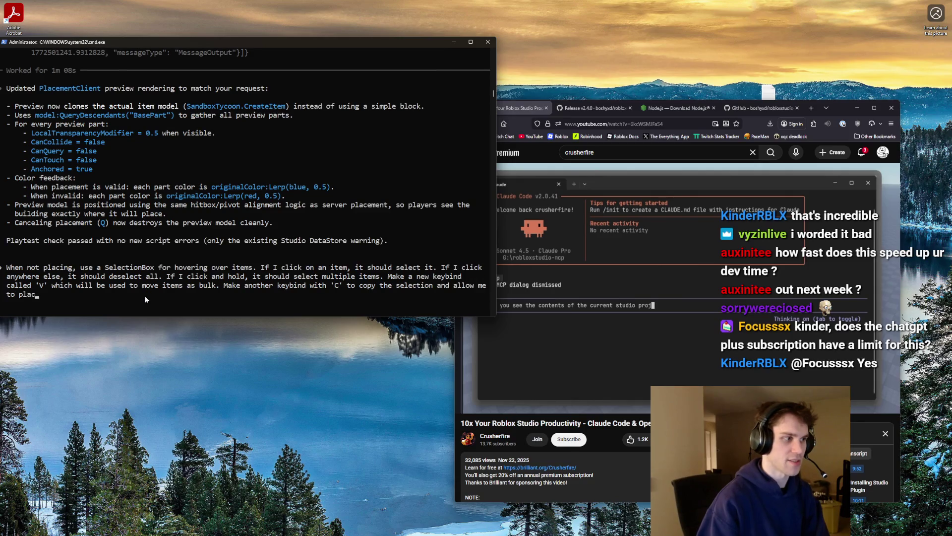
pyautogui.write('e many at once.')
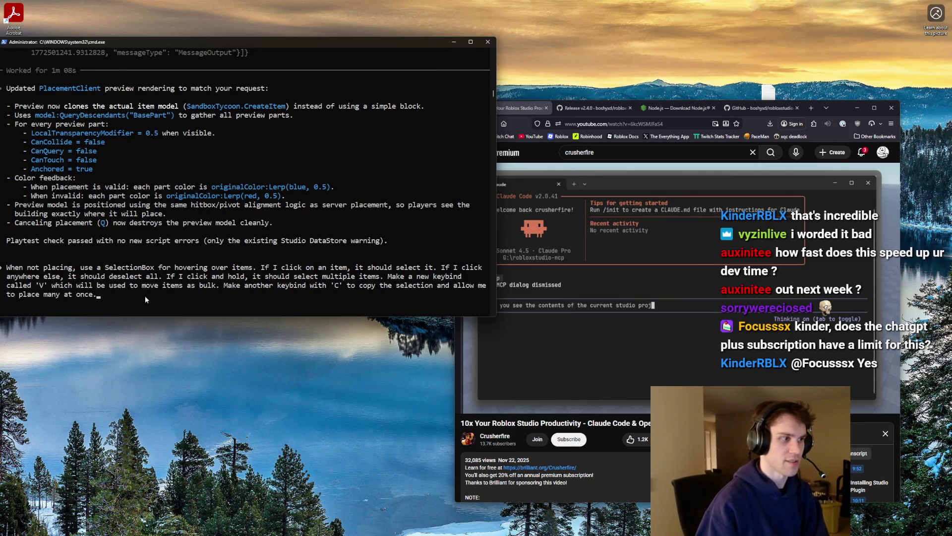
pyautogui.press('BackSpace')
pyautogui.press('BackSpace')
pyautogui.press('BackSpace')
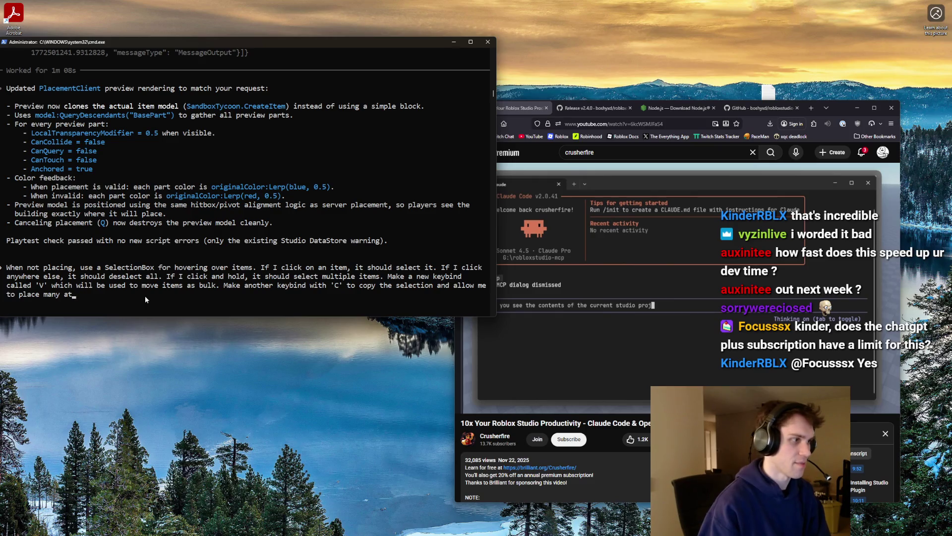
pyautogui.write('at once.')
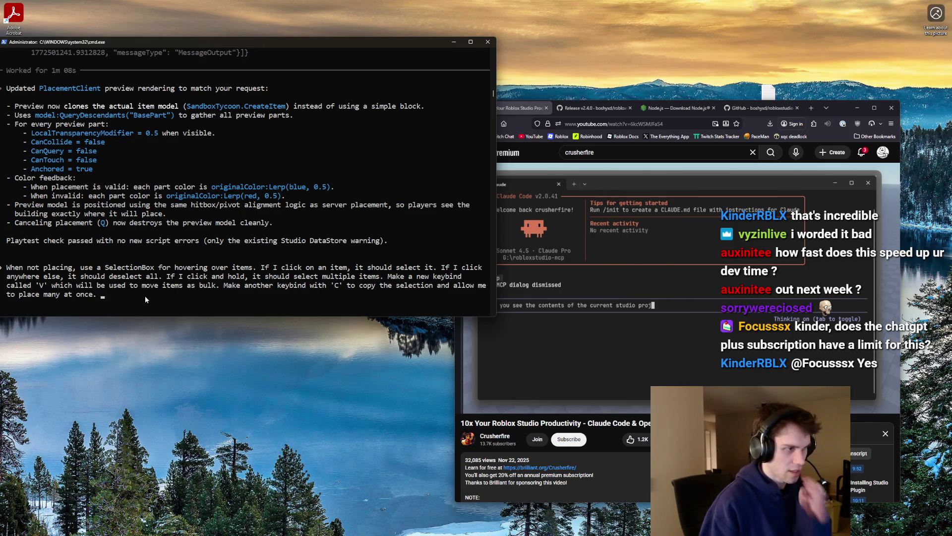
# Add SelectionBox colouring: red if any selected item can't be placed, blue if all can; submit
pyautogui.write('Al')
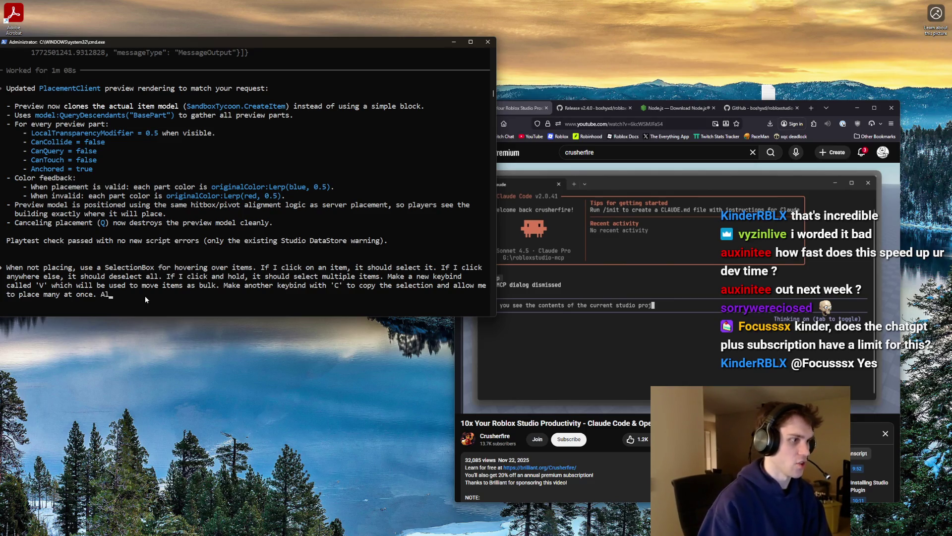
pyautogui.write('so, add a select')
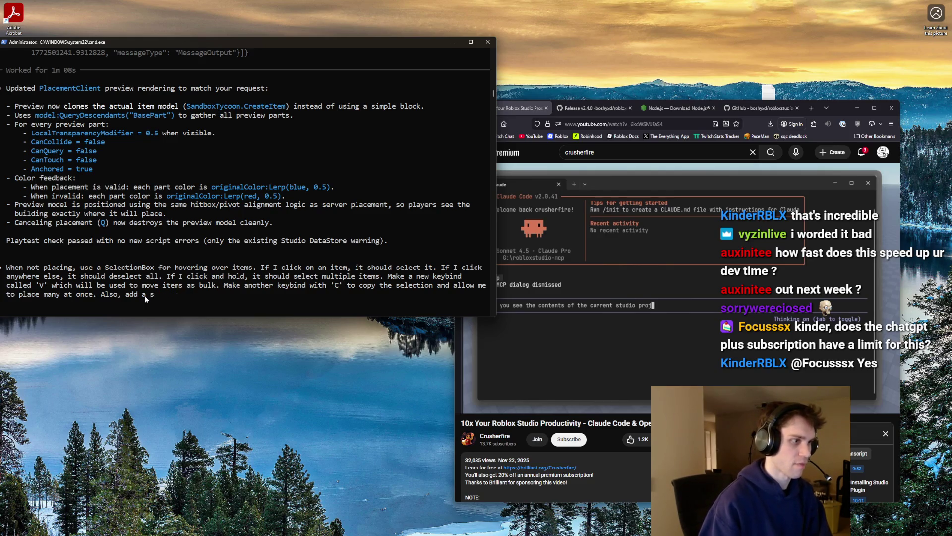
pyautogui.press('BackSpace')
pyautogui.write('SelectionBox ov')
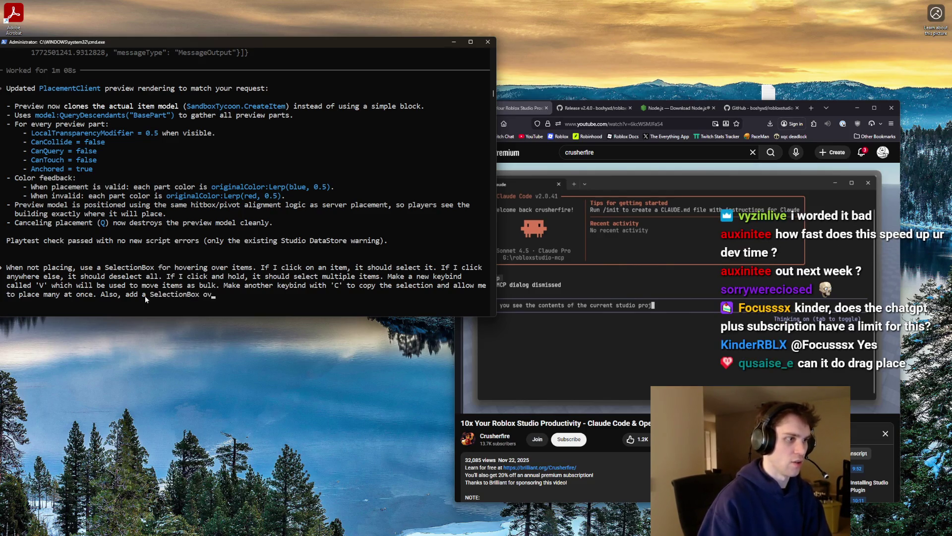
pyautogui.write('er each placed ')
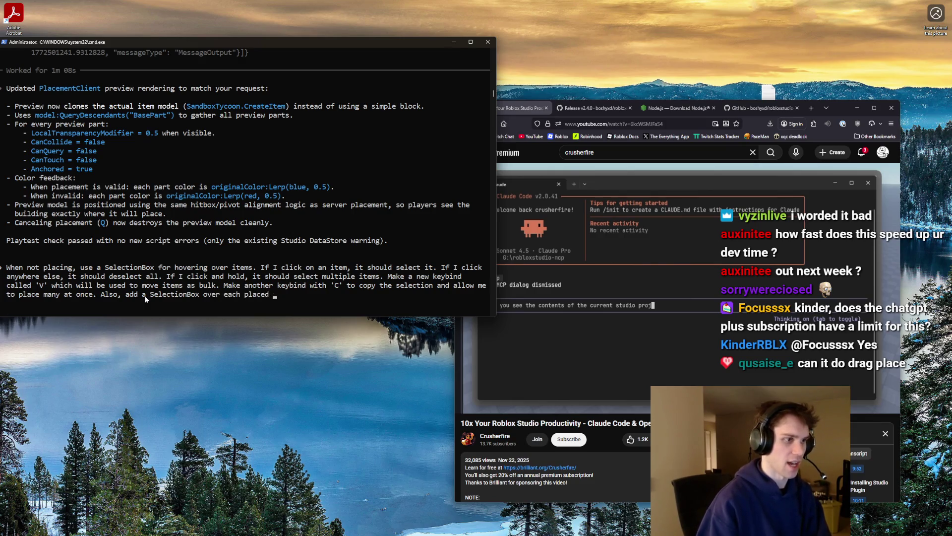
pyautogui.write('object, and ')
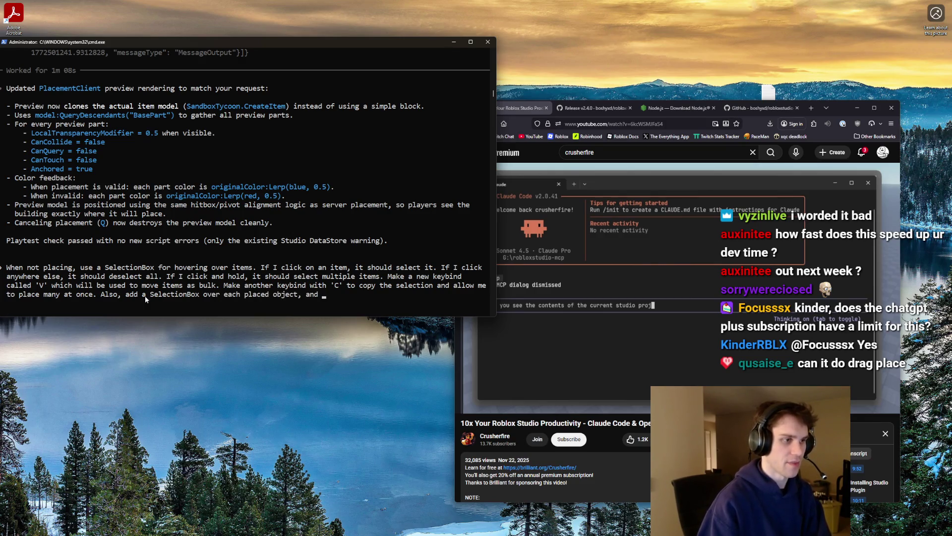
pyautogui.write('render as')
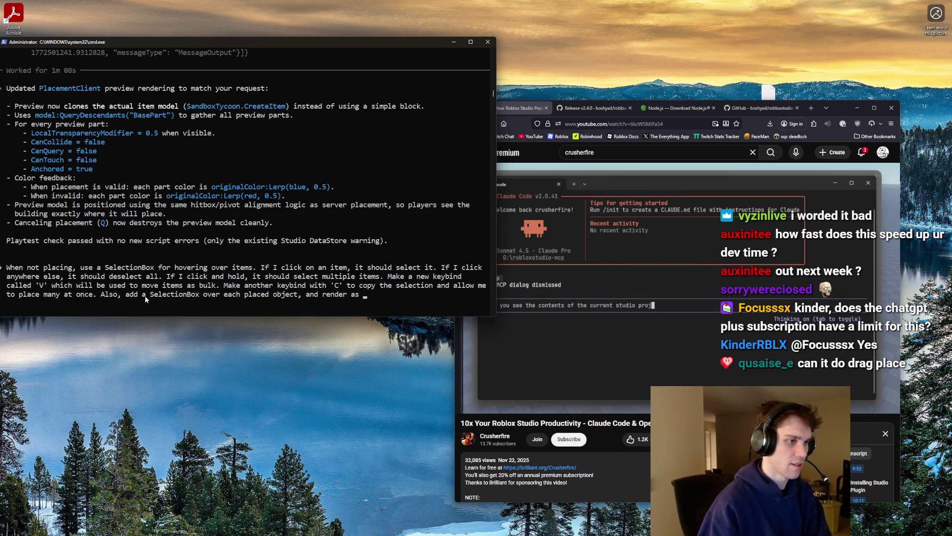
pyautogui.press('BackSpace')
pyautogui.press('BackSpace')
pyautogui.press('BackSpace')
pyautogui.write('ch placed object, and chjan')
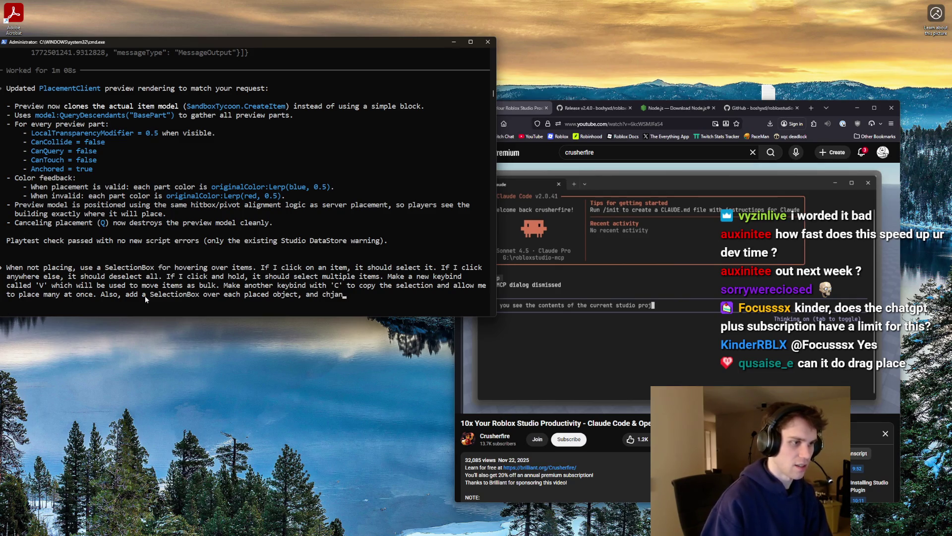
pyautogui.press('BackSpace')
pyautogui.press('BackSpace')
pyautogui.press('BackSpace')
pyautogui.write('ange the color based on if')
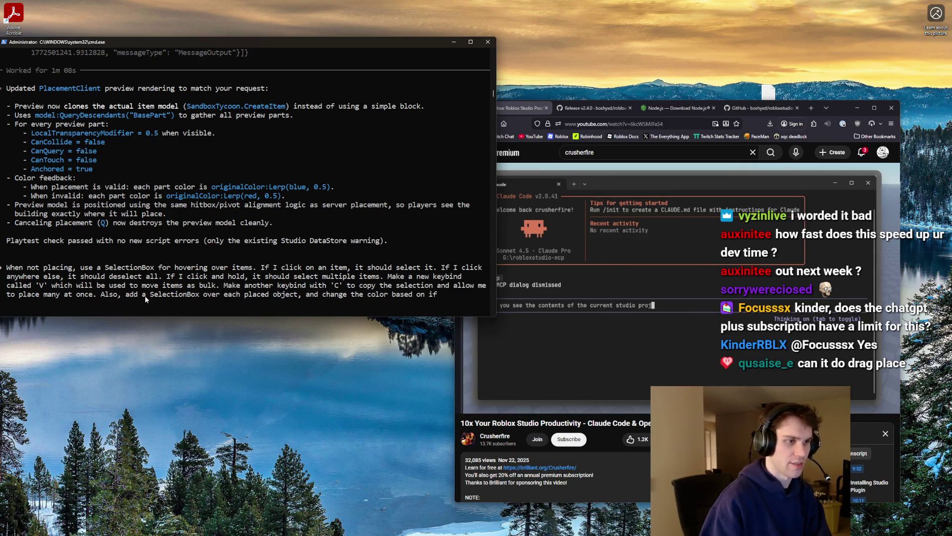
pyautogui.write(' I can place.')
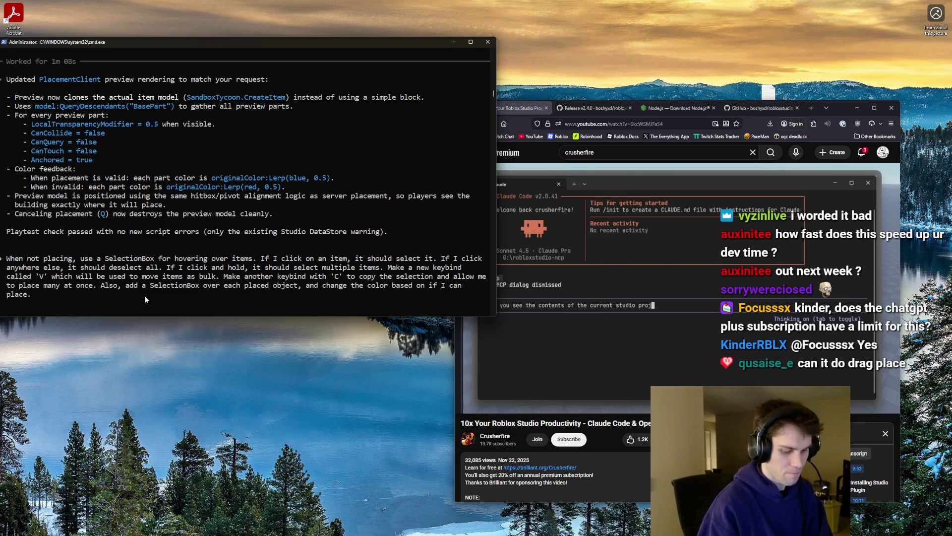
pyautogui.write(' When moving ')
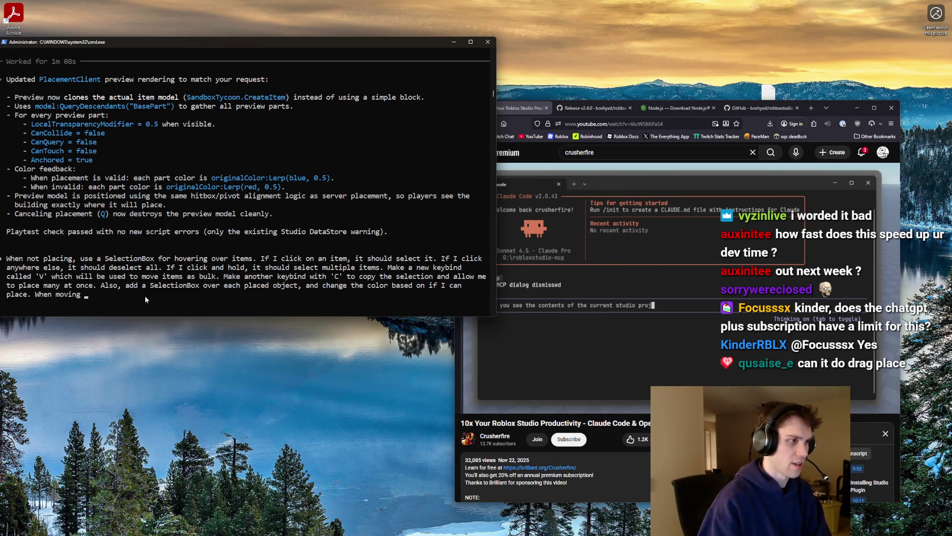
pyautogui.write('in bulk, make ')
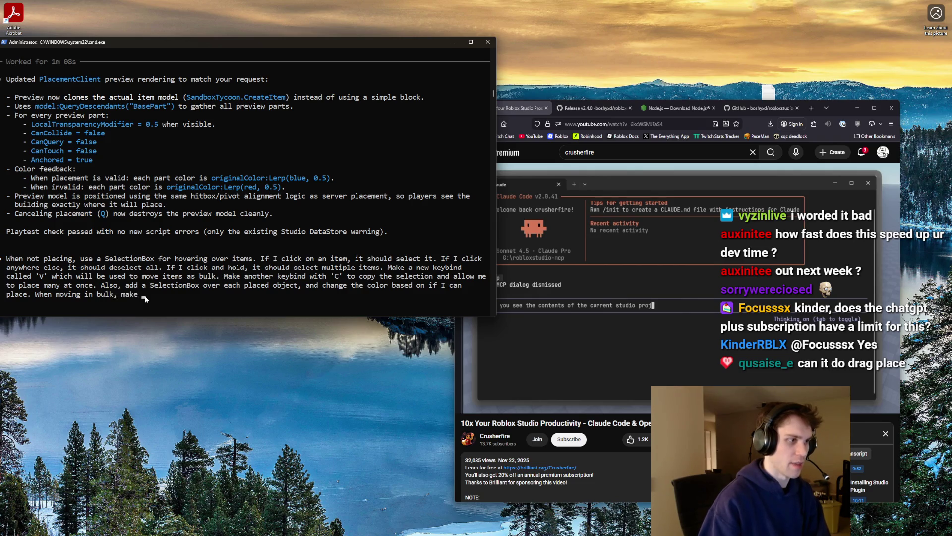
pyautogui.write('the entire')
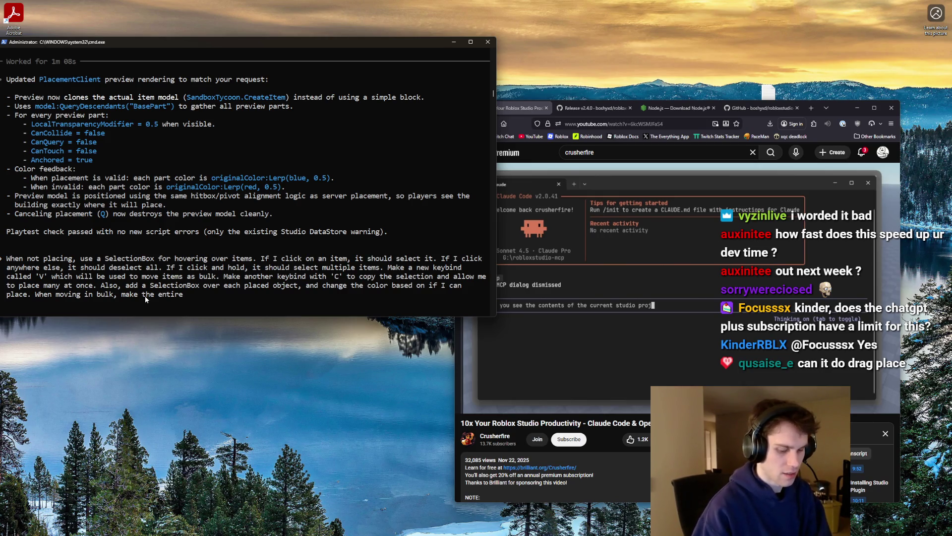
pyautogui.write(' selection r')
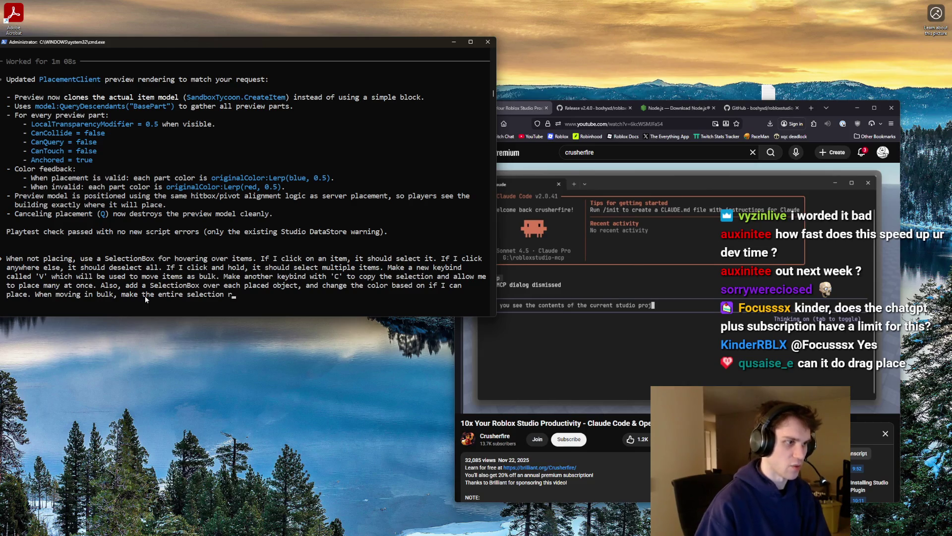
pyautogui.write('ed if ')
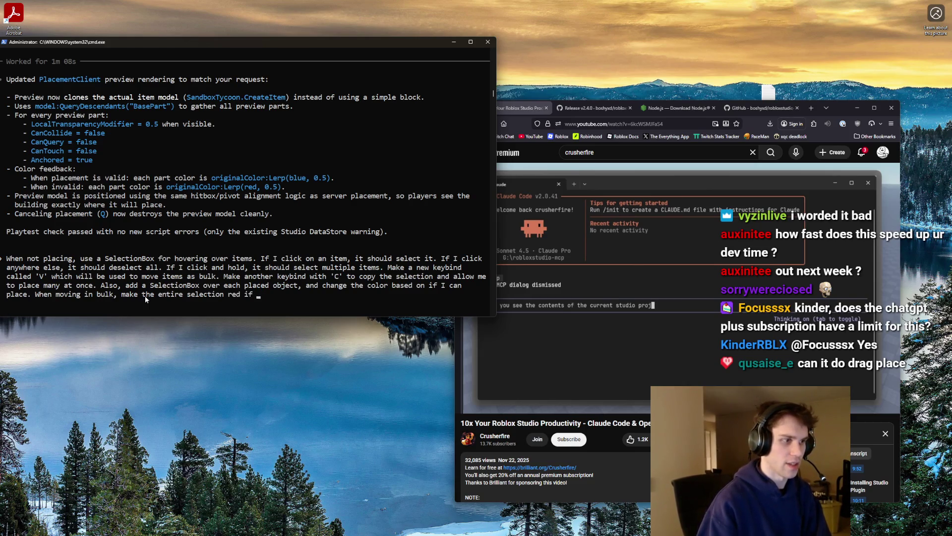
pyautogui.write('even one cannot be plac')
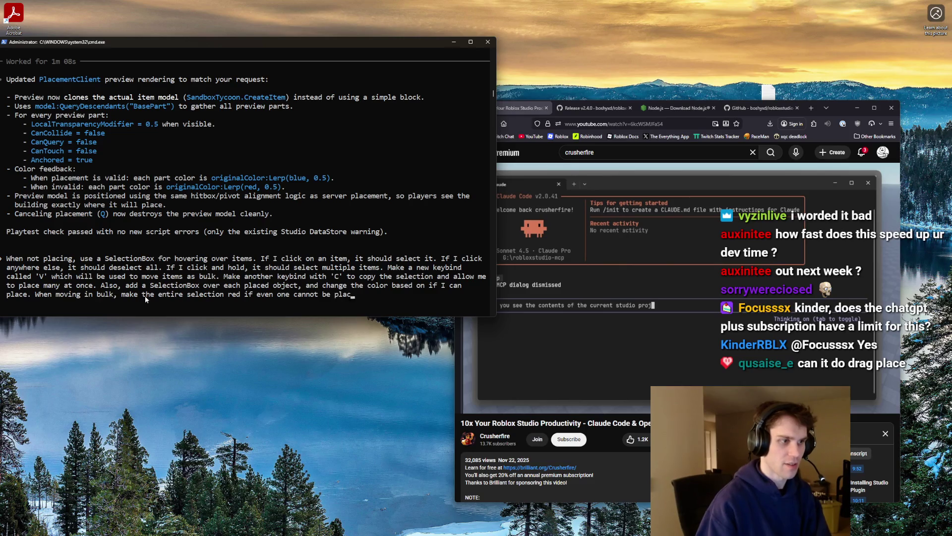
pyautogui.write('ed, and blue if ')
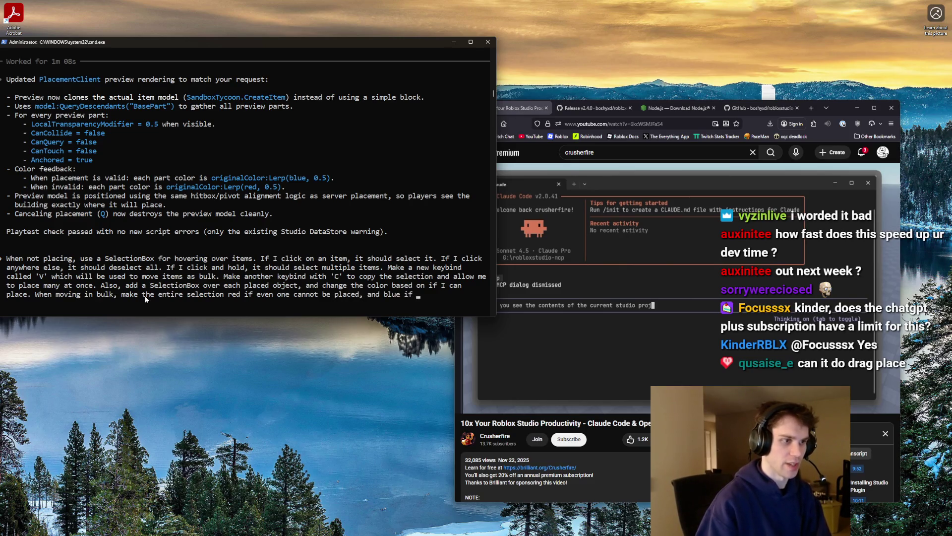
pyautogui.write('all can be placed.')
pyautogui.press('Return')
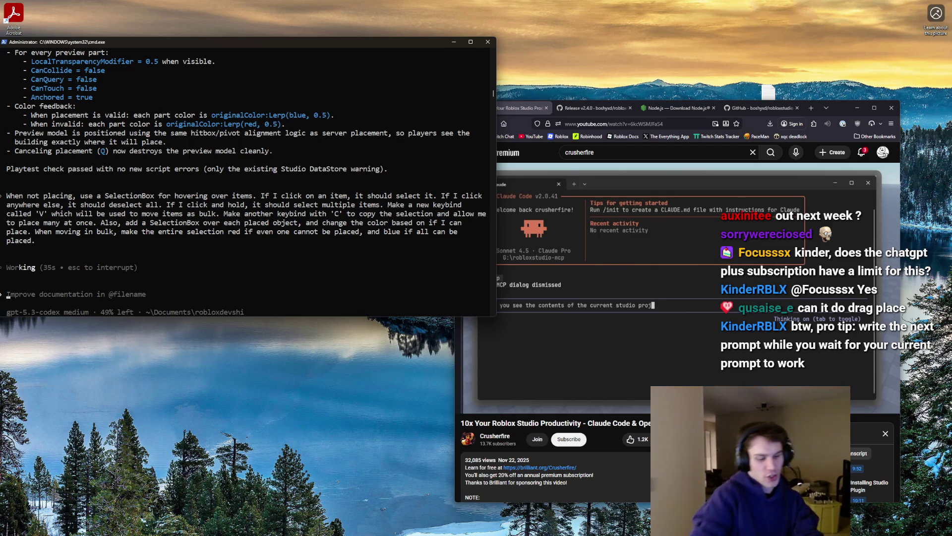
# Draft the next prompt: instant client placement showing a dummy item while awaiting the remote result
pyautogui.write('Make in')
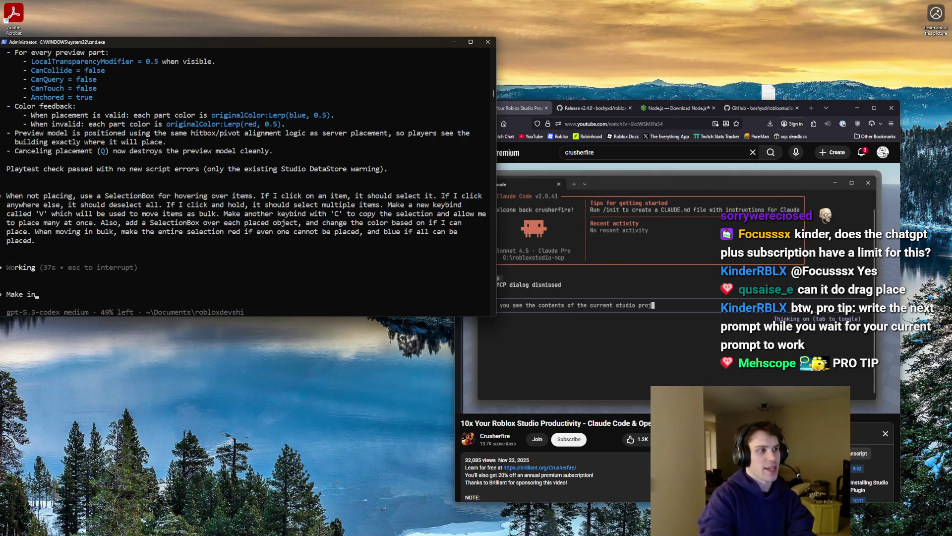
pyautogui.write('stant placement, and if there')
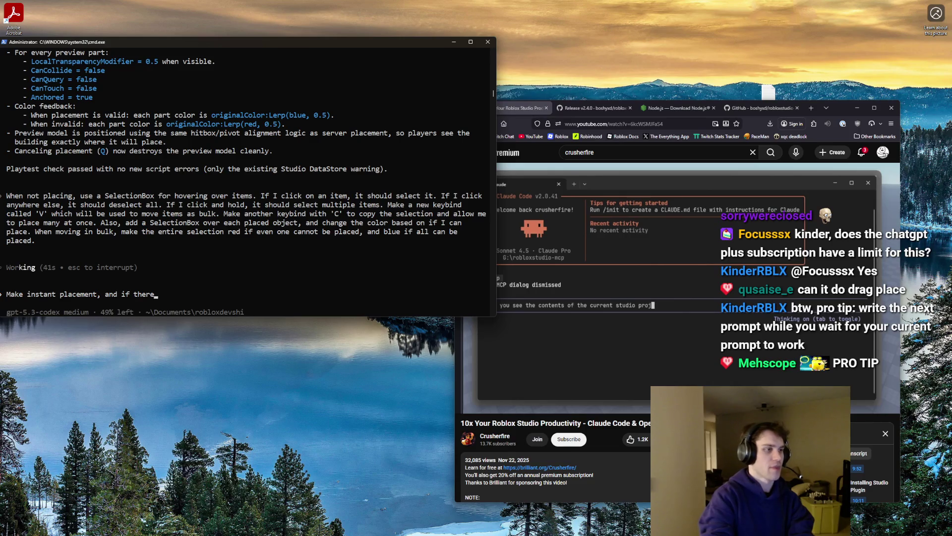
pyautogui.press('BackSpace')
pyautogui.press('BackSpace')
pyautogui.press('BackSpace')
pyautogui.write('on th')
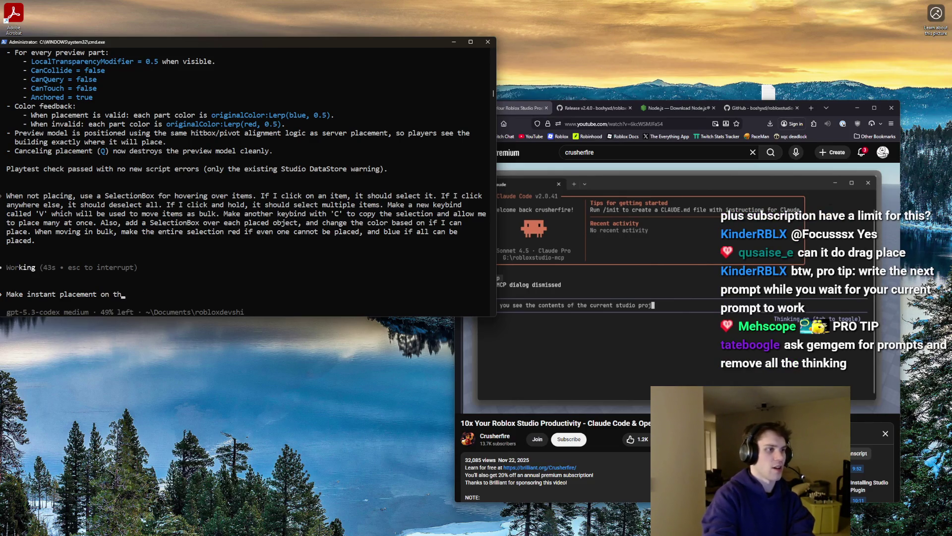
pyautogui.write('e cl. The')
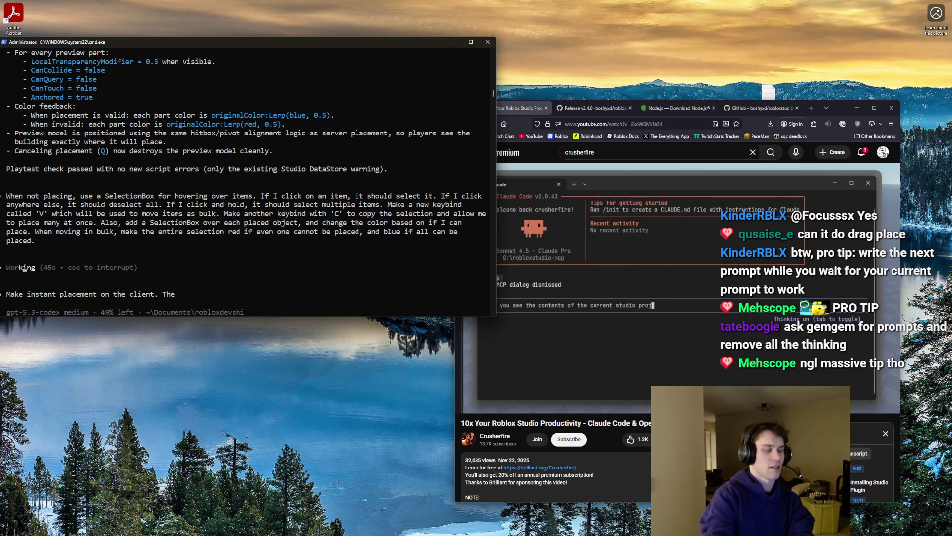
pyautogui.write(' should b')
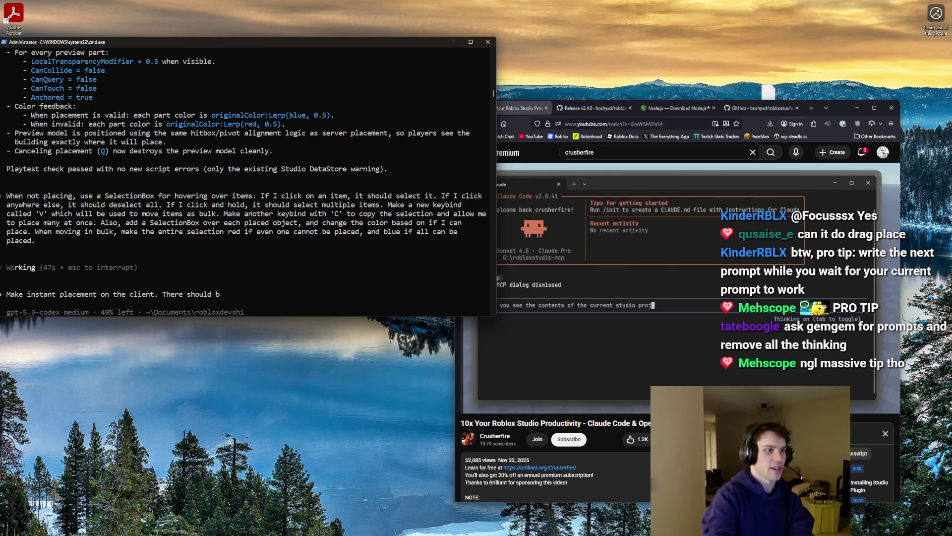
pyautogui.write('e a fatem that')
pyautogui.press('BackSpace')
pyautogui.press('BackSpace')
pyautogui.press('BackSpace')
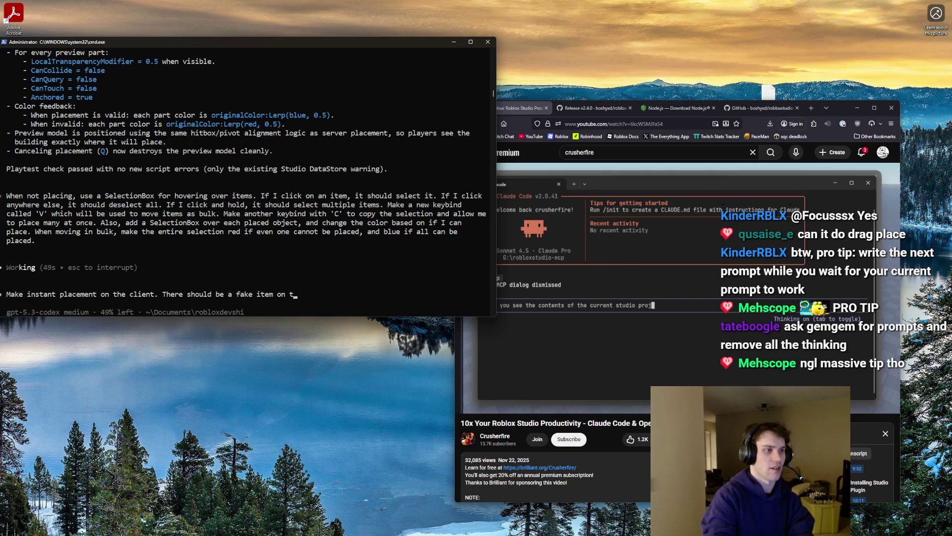
pyautogui.press('BackSpace')
pyautogui.write('rendered')
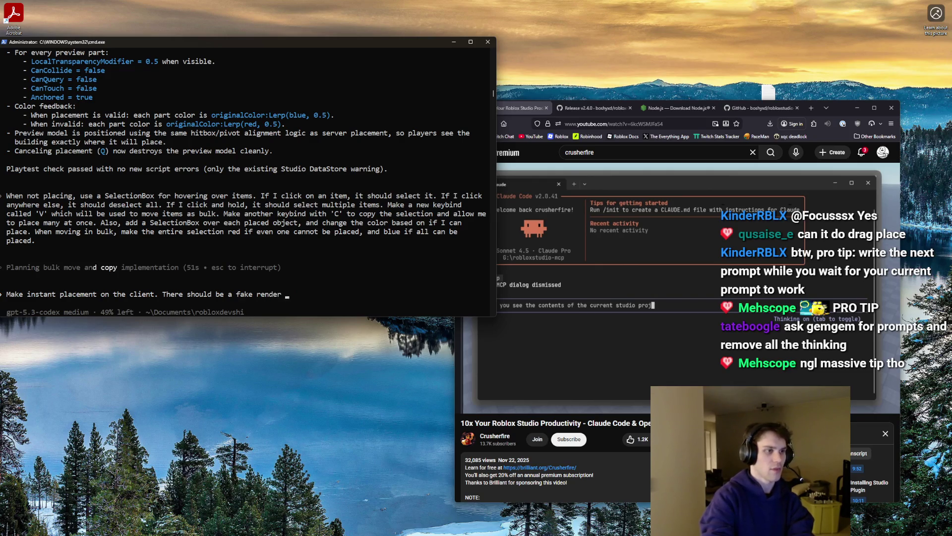
pyautogui.press('BackSpace')
pyautogui.press('BackSpace')
pyautogui.press('BackSpace')
pyautogui.press('BackSpace')
pyautogui.write('dumm')
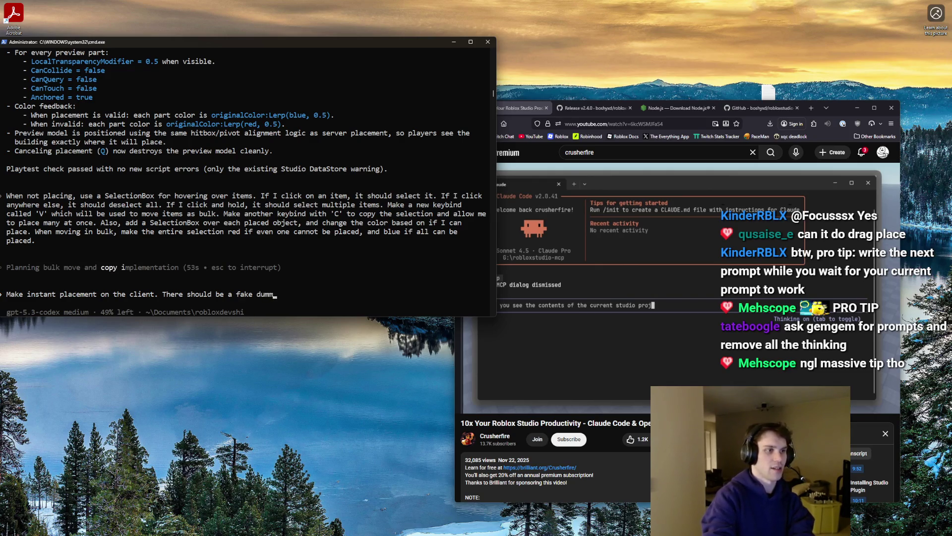
pyautogui.write('y item on the client ')
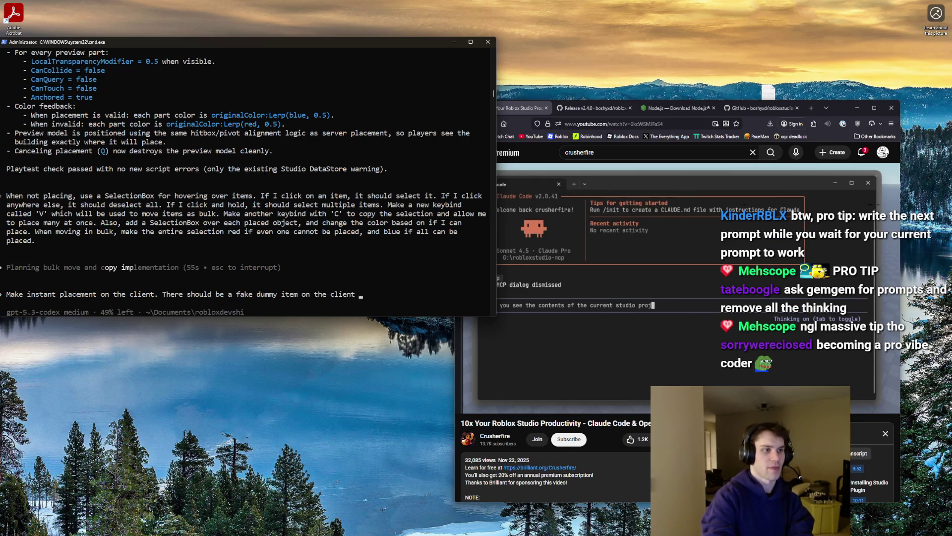
pyautogui.write('while wait')
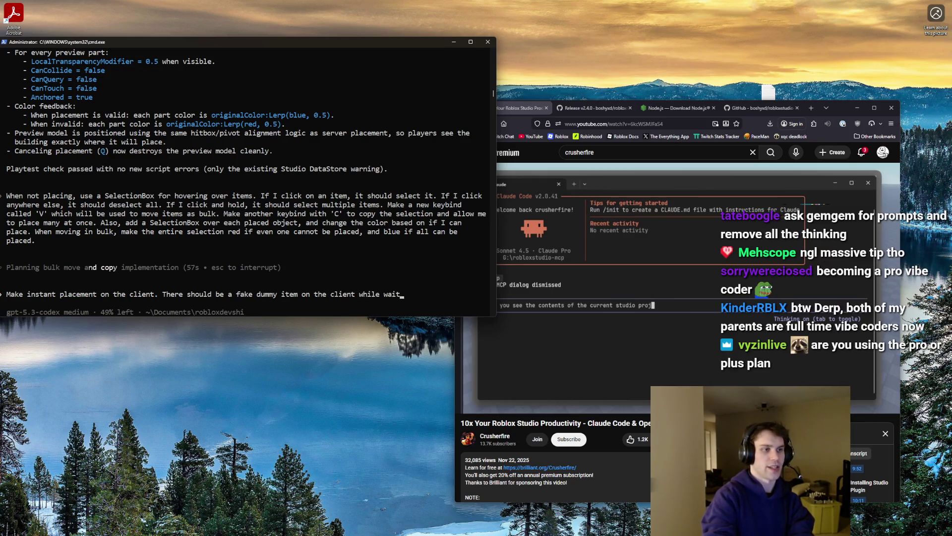
pyautogui.write('ing to process a')
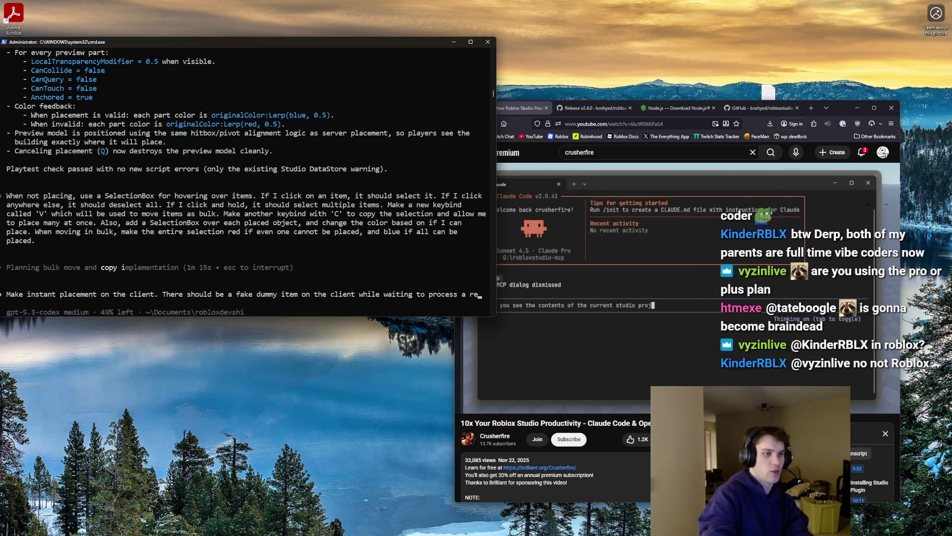
pyautogui.write('remote result.')
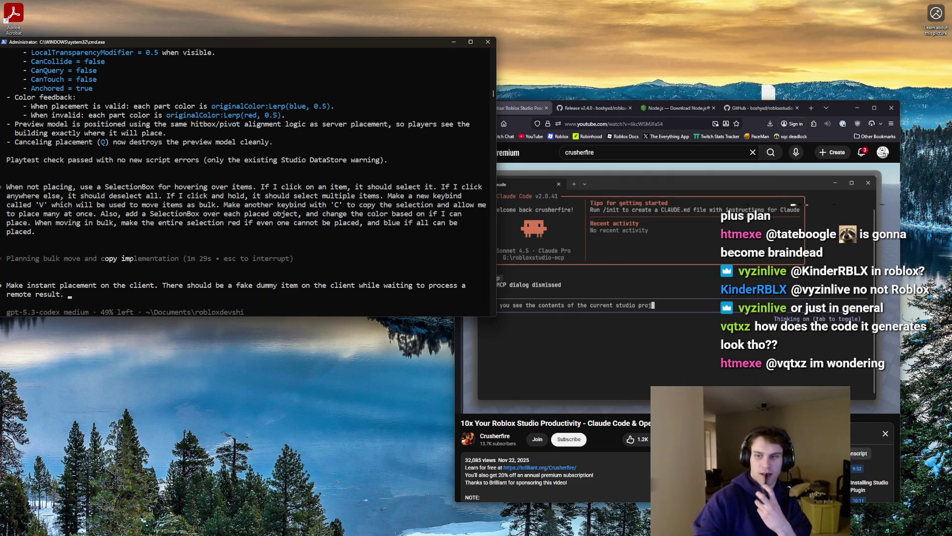
pyautogui.hotkey('alt', 'Tab')
pyautogui.scroll(4, 918, 149)
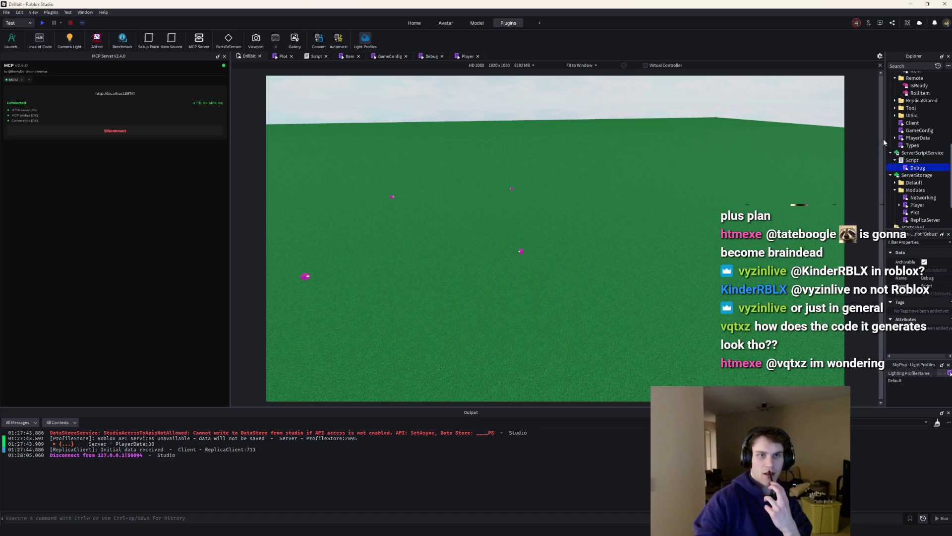
pyautogui.click(902, 123)
pyautogui.doubleClick(902, 124)
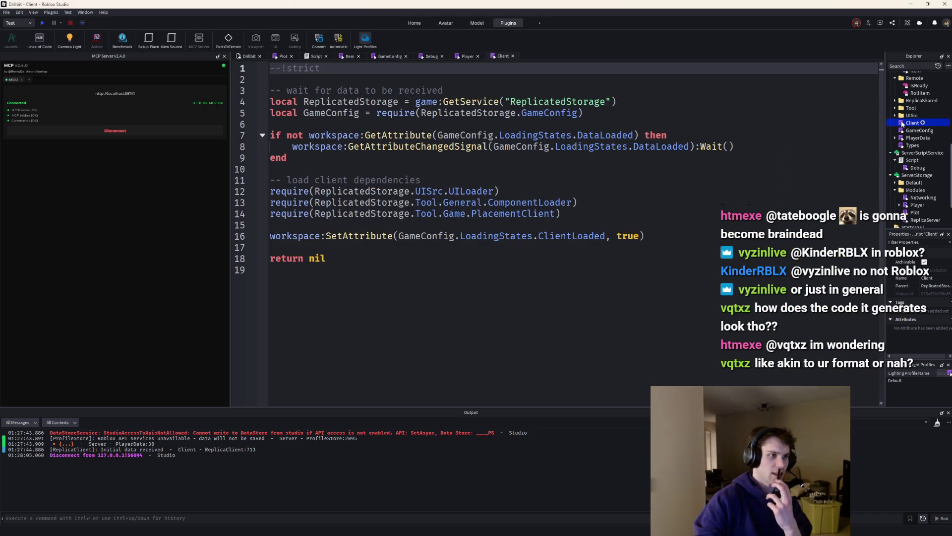
pyautogui.keyDown('ctrl'); pyautogui.click(519, 215); pyautogui.keyUp('ctrl')
pyautogui.scroll(-15, 519, 214)
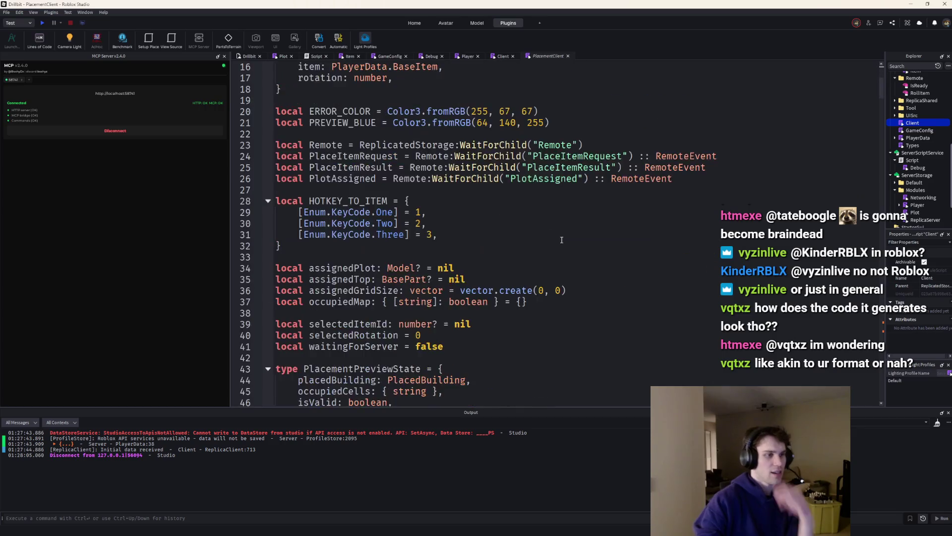
pyautogui.moveTo(877, 134); pyautogui.dragTo(869, 252)
pyautogui.scroll(-4, 600, 305)
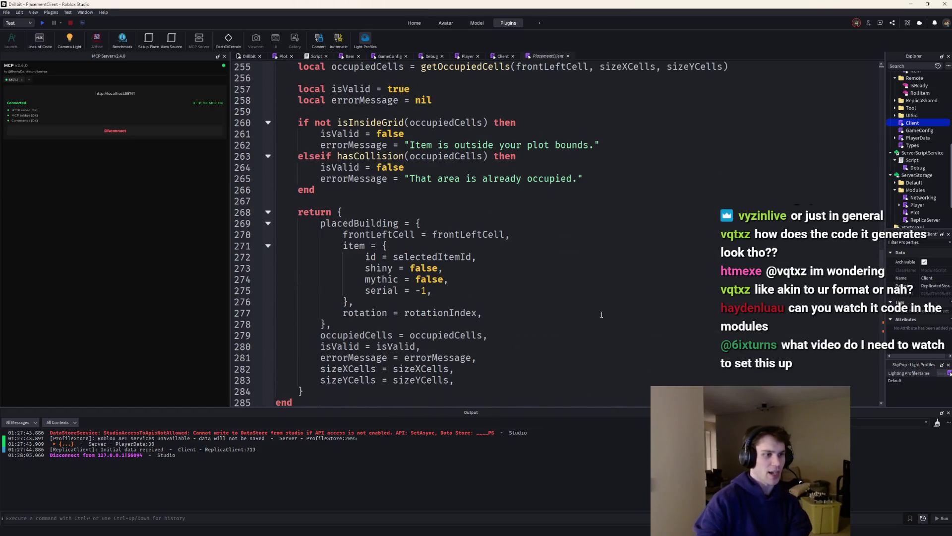
pyautogui.keyDown('ctrl'); pyautogui.scroll(-2, 600, 305); pyautogui.keyUp('ctrl')
pyautogui.scroll(-1, 600, 305)
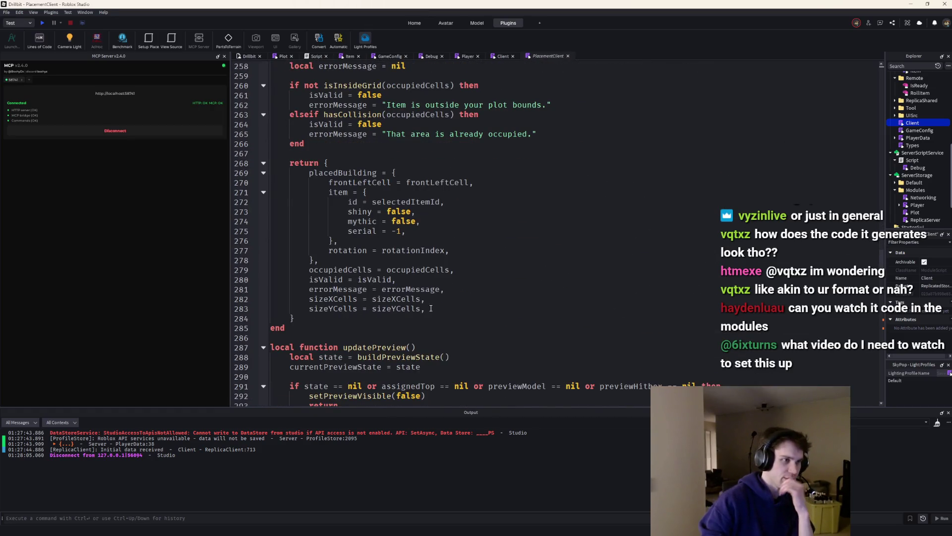
pyautogui.click(345, 273)
pyautogui.click(342, 279)
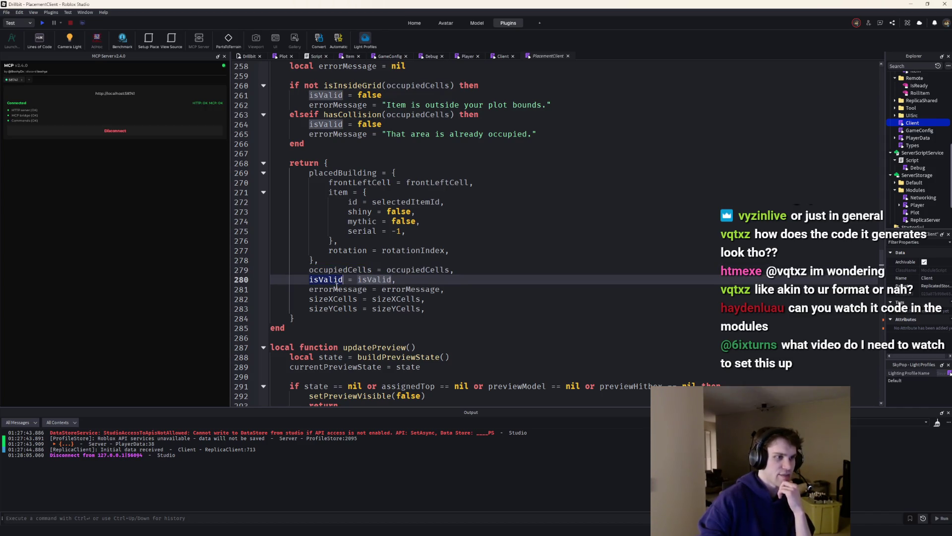
pyautogui.scroll(14, 336, 289)
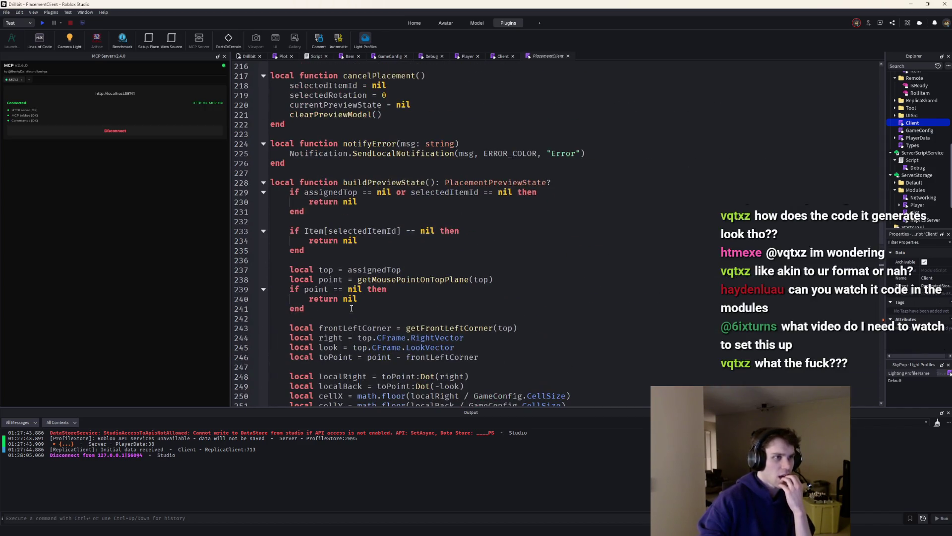
pyautogui.click(382, 177)
pyautogui.scroll(-14, 415, 294)
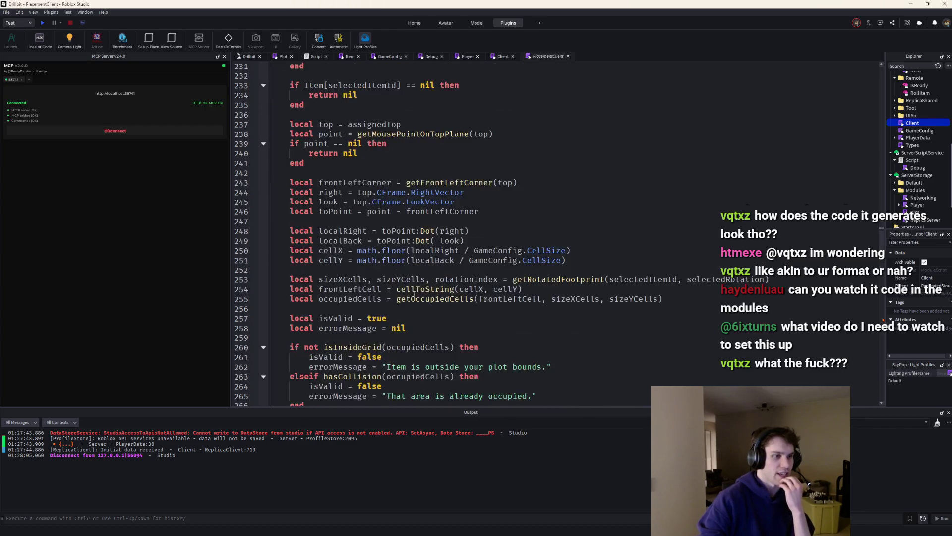
pyautogui.scroll(7, 414, 293)
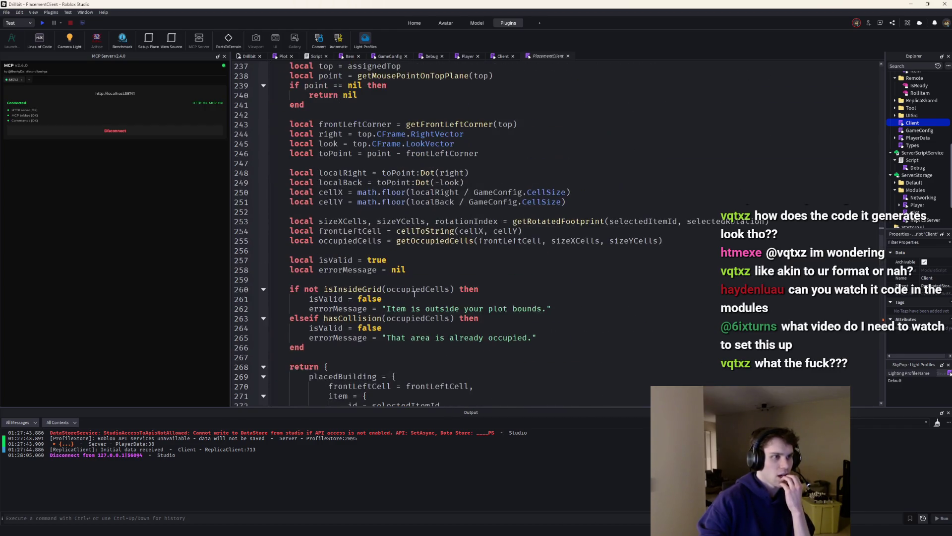
pyautogui.scroll(-5, 414, 293)
pyautogui.scroll(-7, 414, 293)
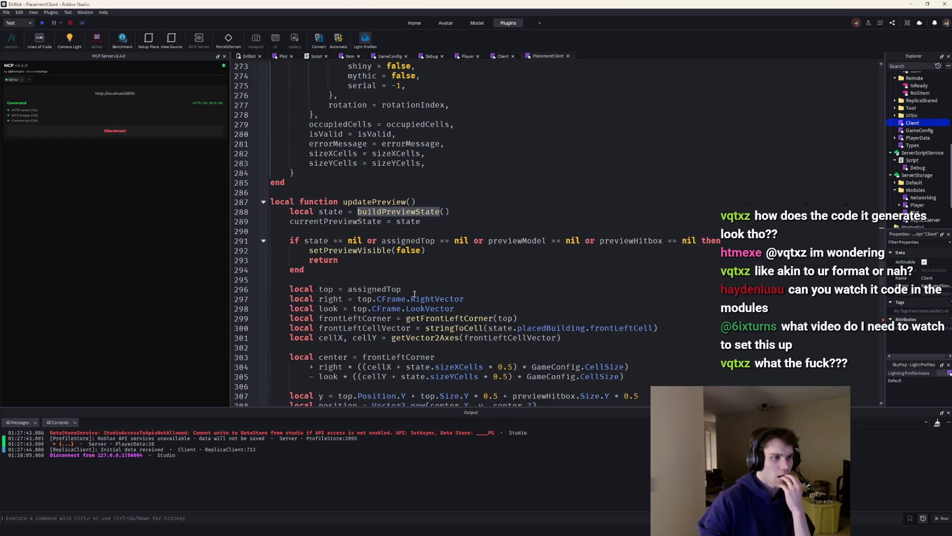
pyautogui.scroll(-13, 403, 247)
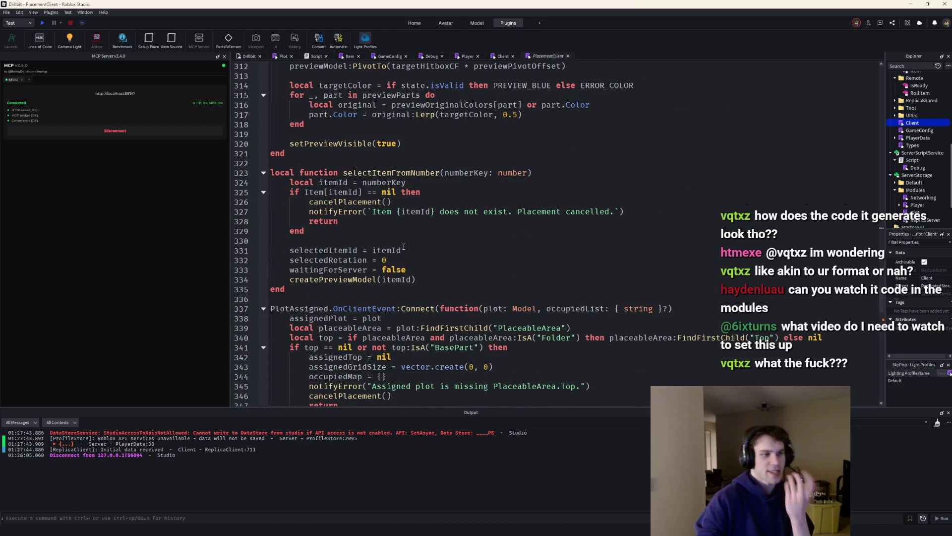
pyautogui.scroll(-4, 404, 246)
pyautogui.scroll(1, 404, 247)
pyautogui.scroll(-3, 403, 247)
pyautogui.scroll(-3, 403, 246)
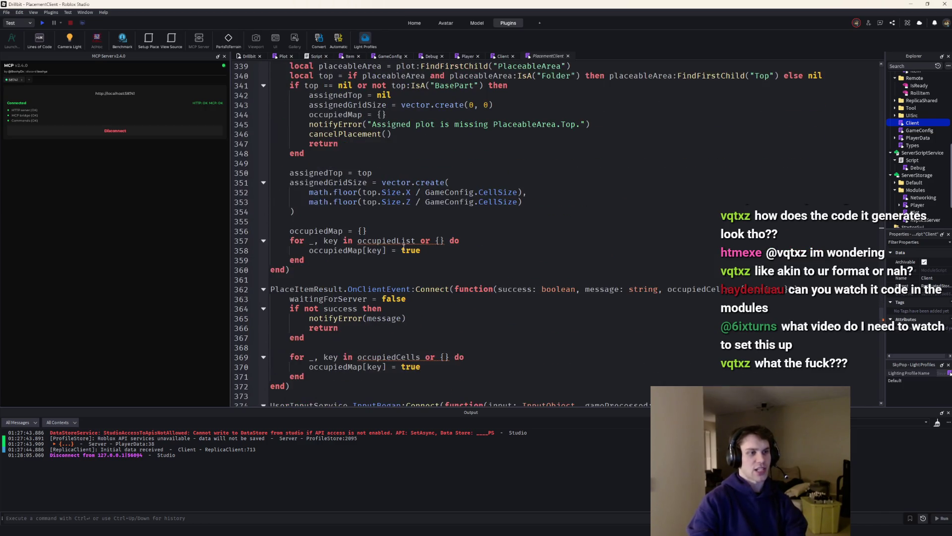
pyautogui.scroll(2, 403, 246)
pyautogui.scroll(20, 404, 248)
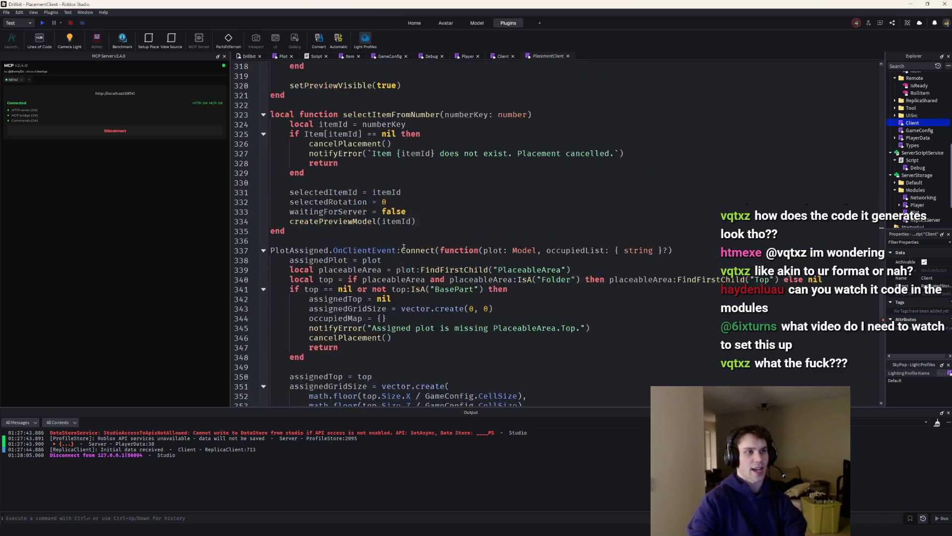
pyautogui.moveTo(422, 272)
pyautogui.mouseDown()
pyautogui.moveTo(330, 221)
pyautogui.moveTo(293, 133)
pyautogui.mouseUp()
pyautogui.scroll(12, 365, 211)
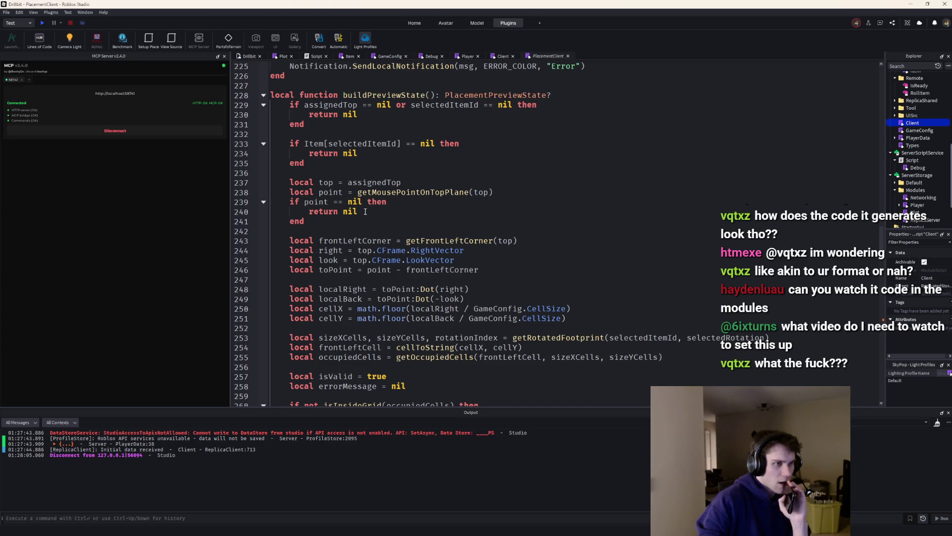
pyautogui.click(263, 94)
pyautogui.scroll(5, 370, 134)
pyautogui.click(263, 230)
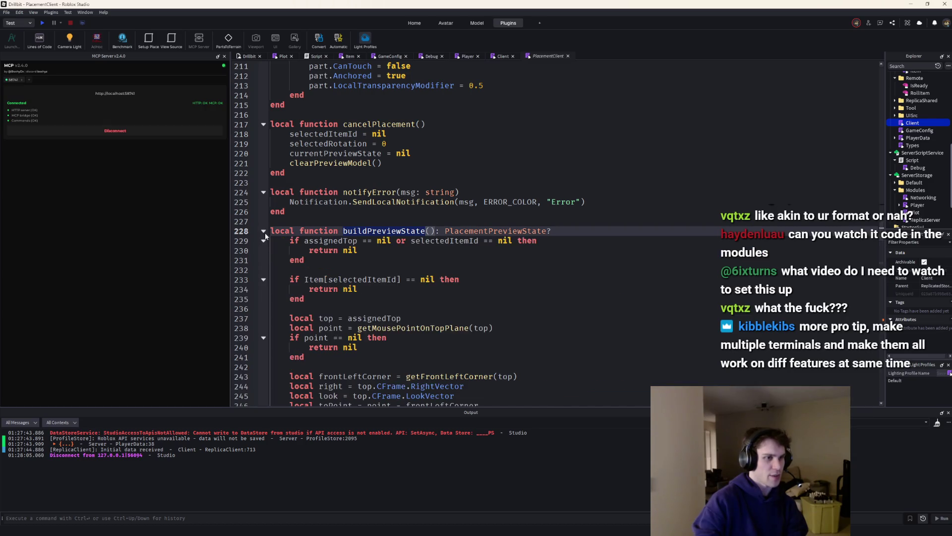
pyautogui.scroll(-15, 351, 252)
pyautogui.scroll(-20, 352, 252)
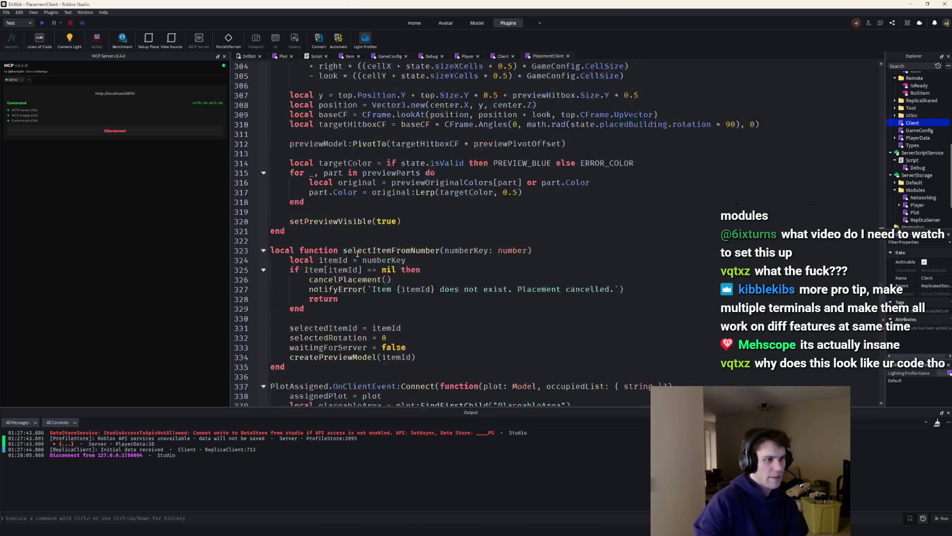
pyautogui.scroll(-8, 362, 254)
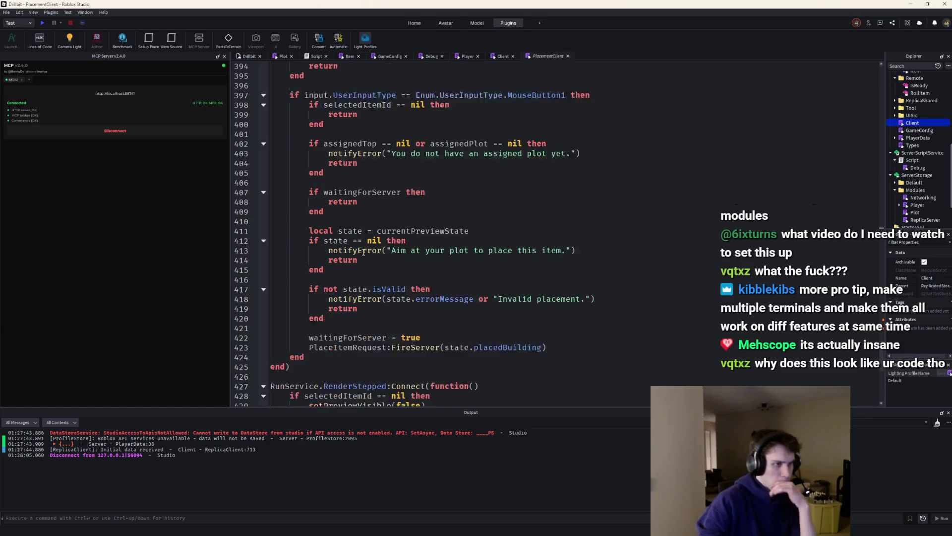
pyautogui.scroll(10, 363, 251)
pyautogui.scroll(15, 363, 252)
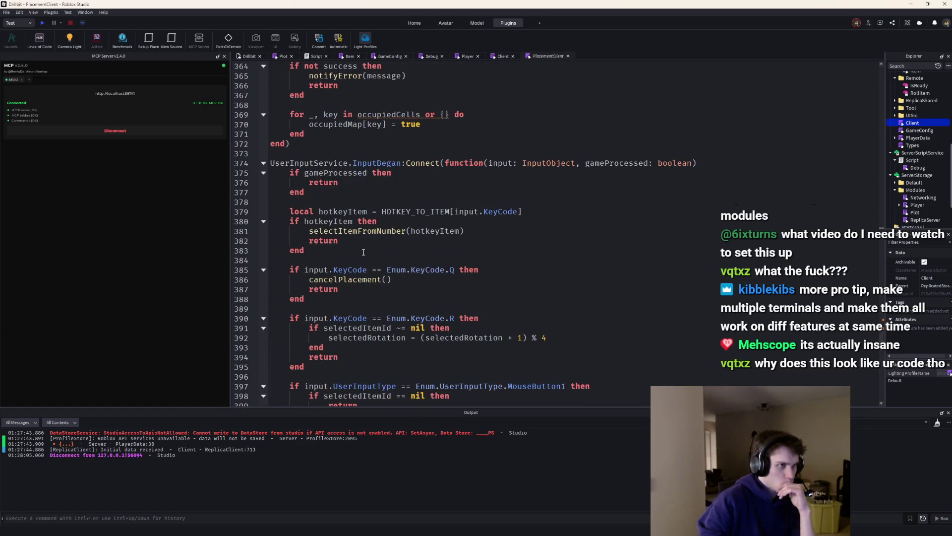
pyautogui.scroll(18, 363, 251)
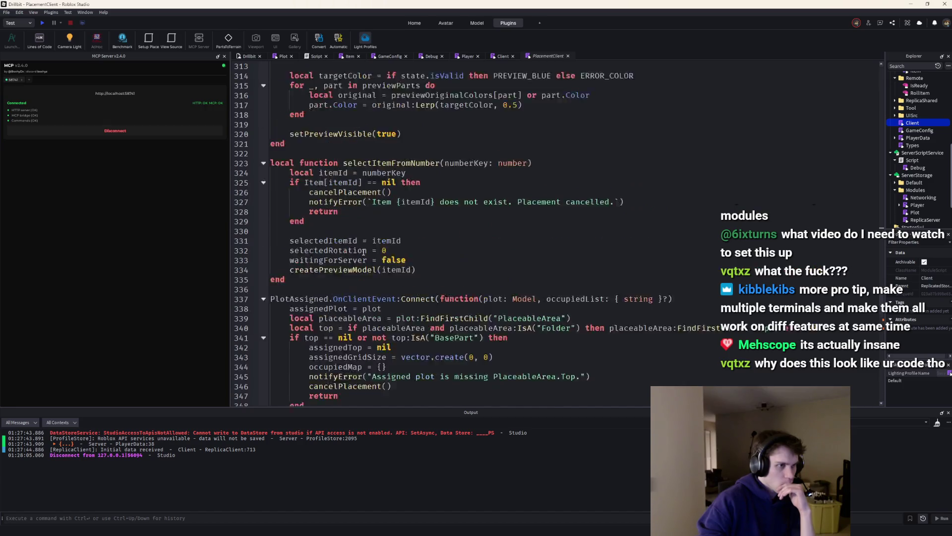
pyautogui.doubleClick(380, 218)
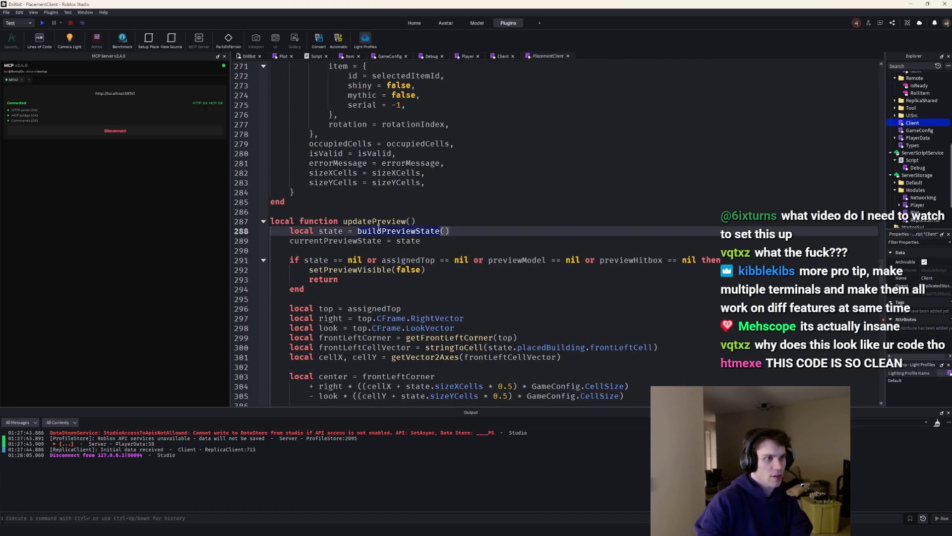
pyautogui.scroll(1, 382, 219)
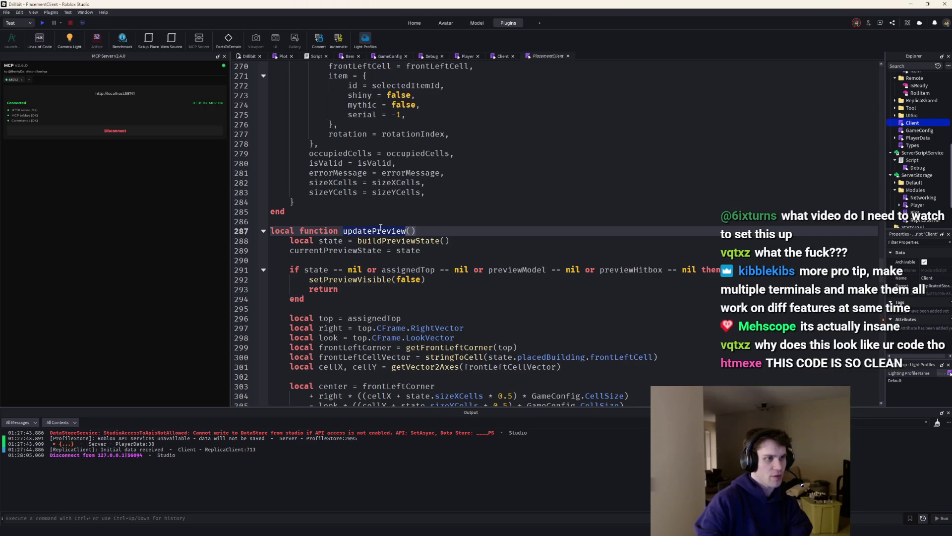
pyautogui.hotkey('ctrl', 'f')
pyautogui.press('Return')
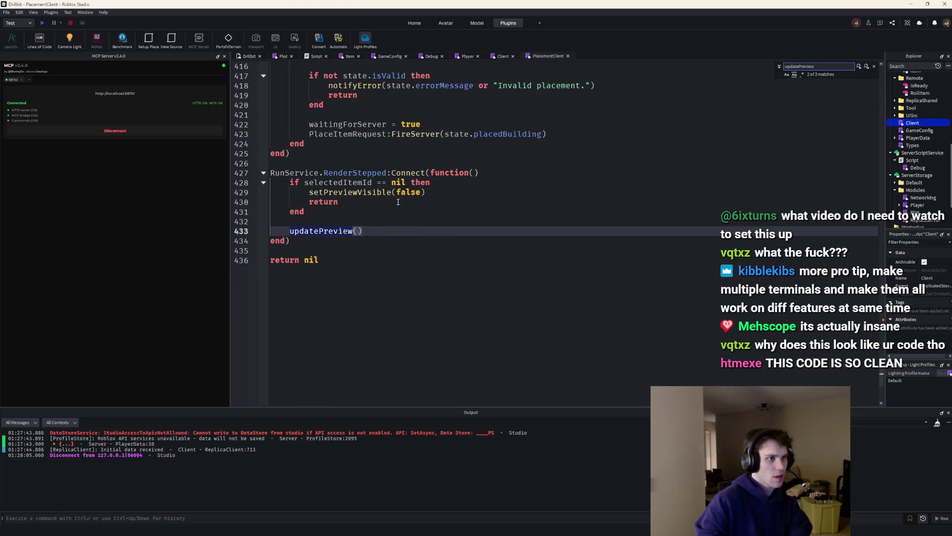
# Jump to the updatePreview definition, then to the getMousePointOnTopPlane definition
pyautogui.press('Return')
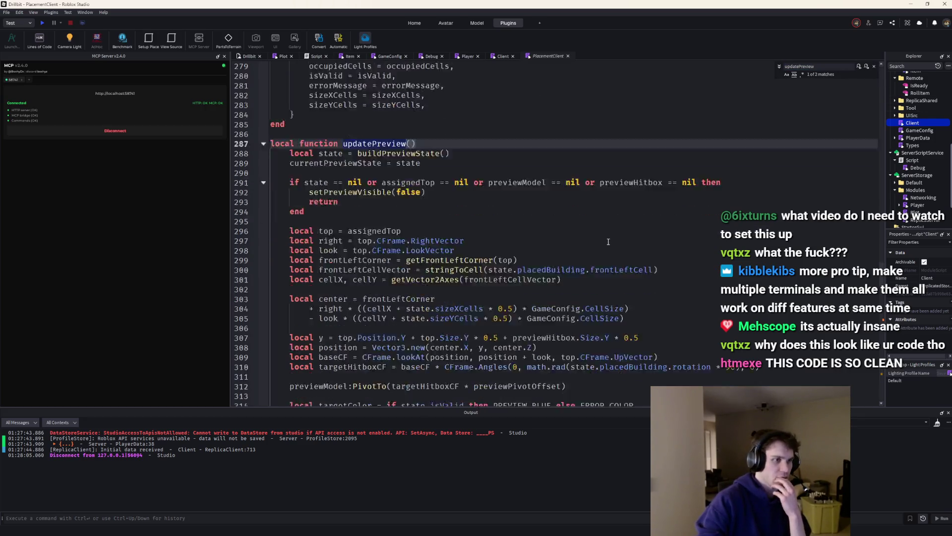
pyautogui.scroll(12, 608, 241)
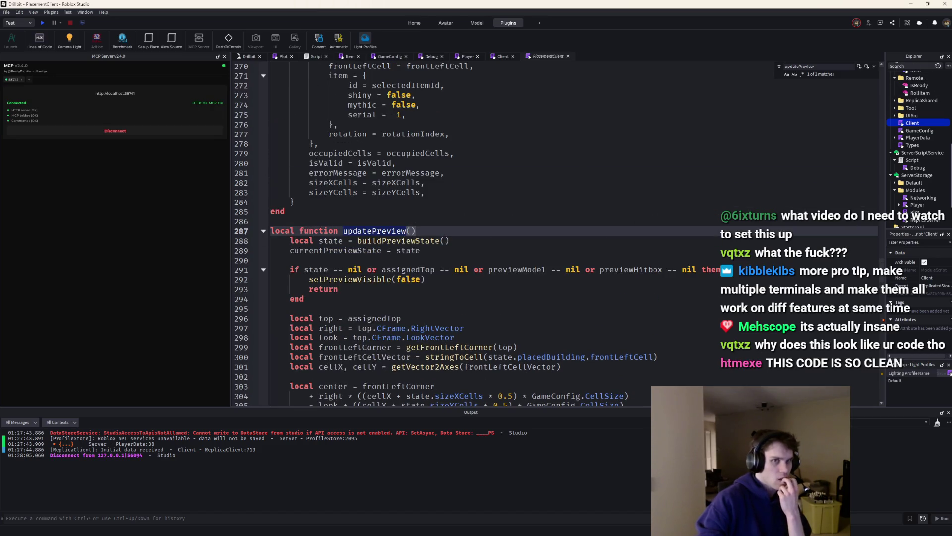
pyautogui.scroll(5, 760, 147)
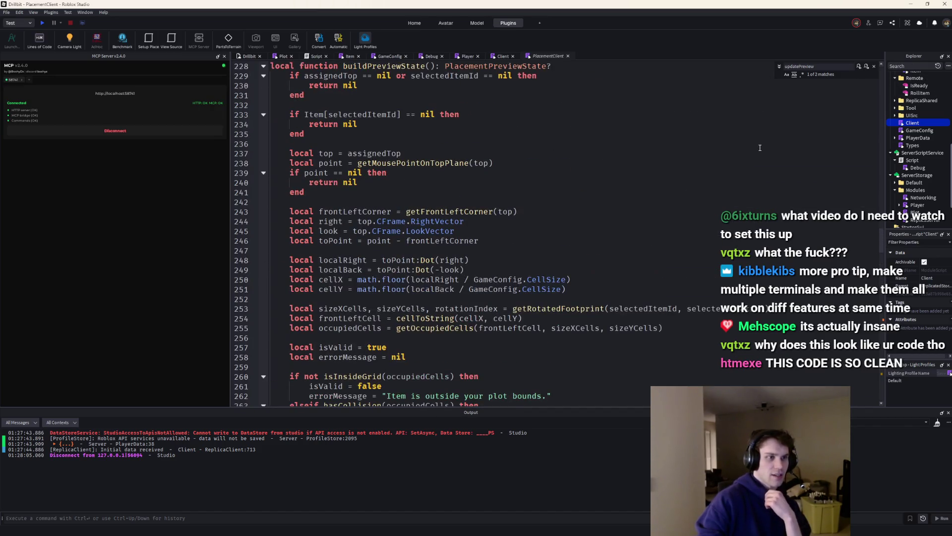
pyautogui.scroll(3, 679, 206)
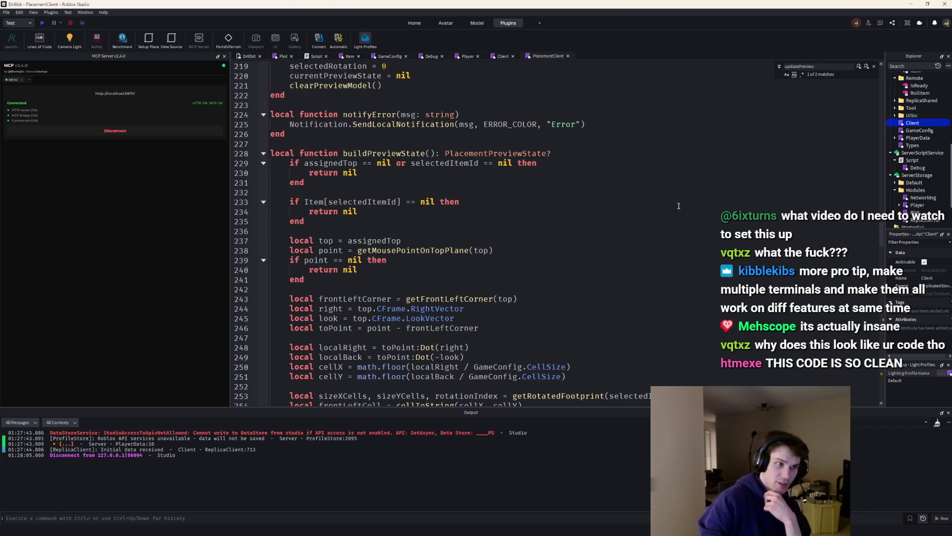
pyautogui.keyDown('ctrl'); pyautogui.click(435, 252); pyautogui.keyUp('ctrl')
# Inspect the GetMouseLocation viewport ray code and the returned placement state table
pyautogui.scroll(-3, 435, 252)
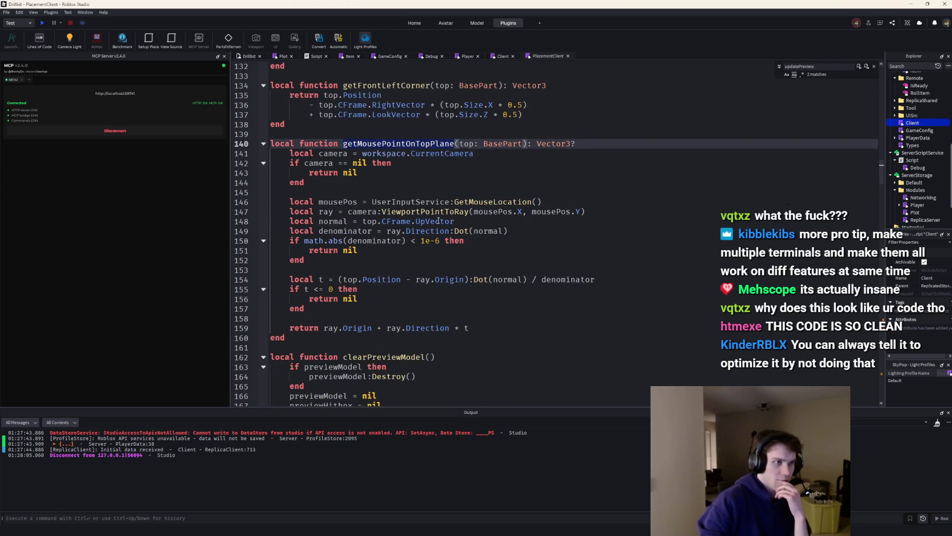
pyautogui.click(512, 211)
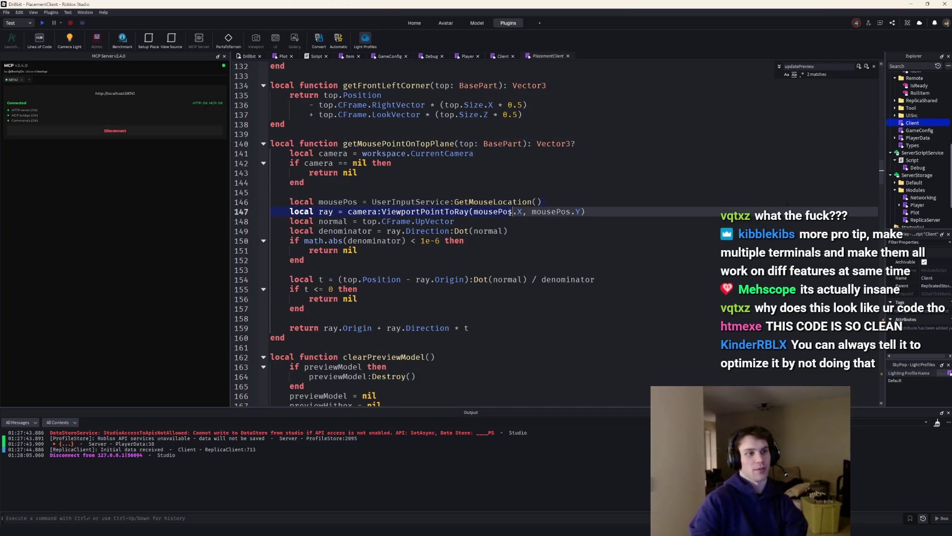
pyautogui.moveTo(543, 202); pyautogui.dragTo(373, 202)
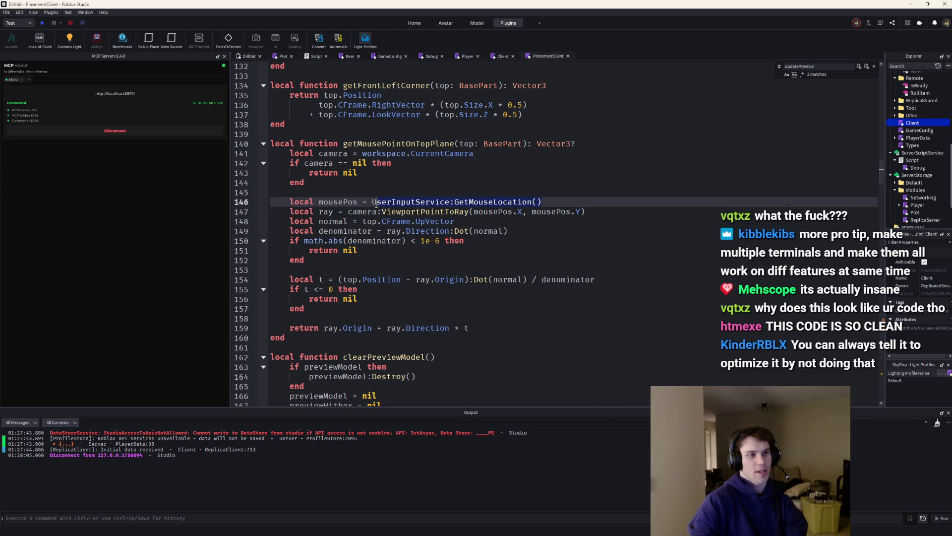
pyautogui.click(463, 249)
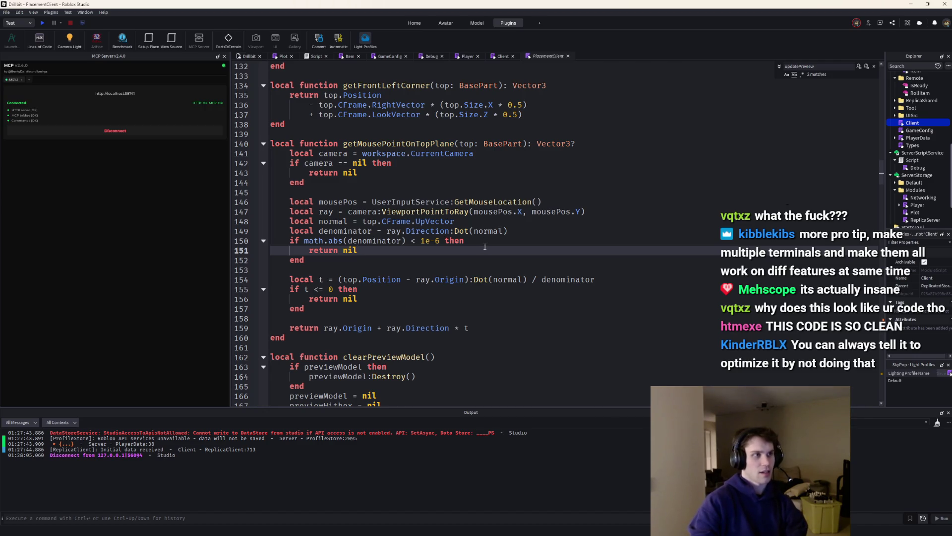
pyautogui.scroll(-6, 485, 246)
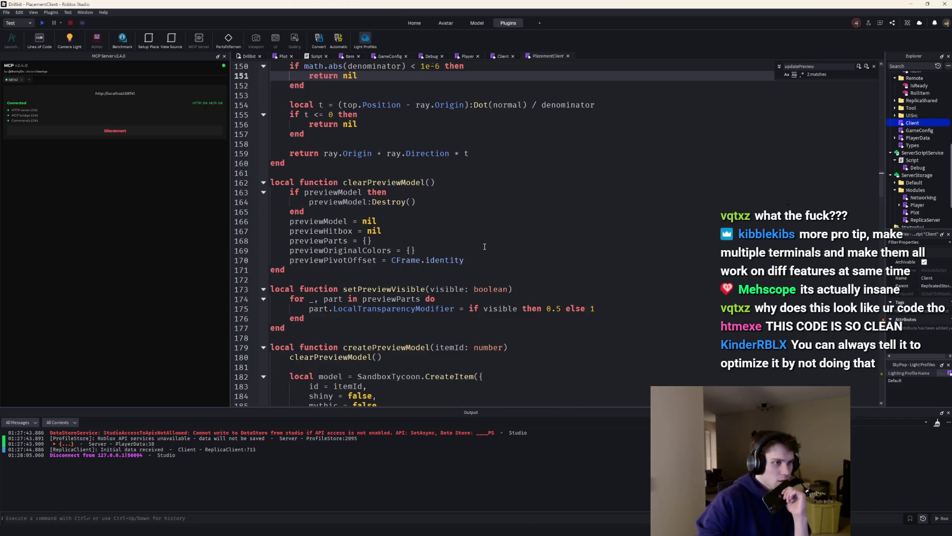
pyautogui.moveTo(467, 260); pyautogui.dragTo(290, 260)
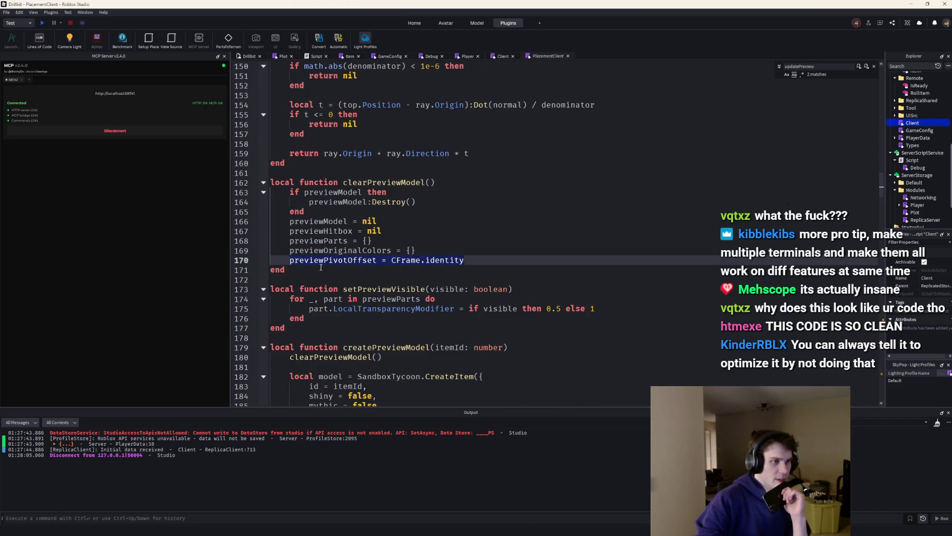
pyautogui.scroll(-5, 325, 269)
pyautogui.scroll(-20, 324, 269)
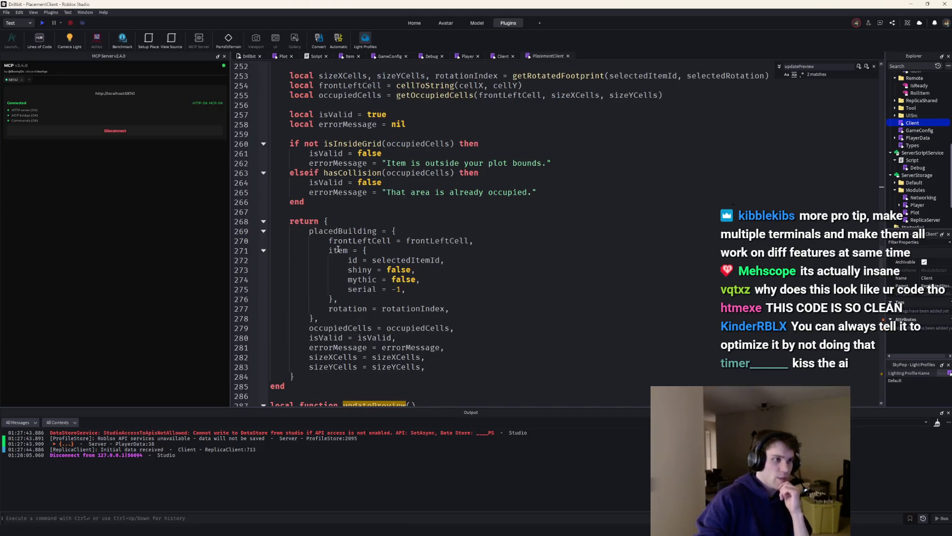
pyautogui.moveTo(328, 222); pyautogui.dragTo(324, 373)
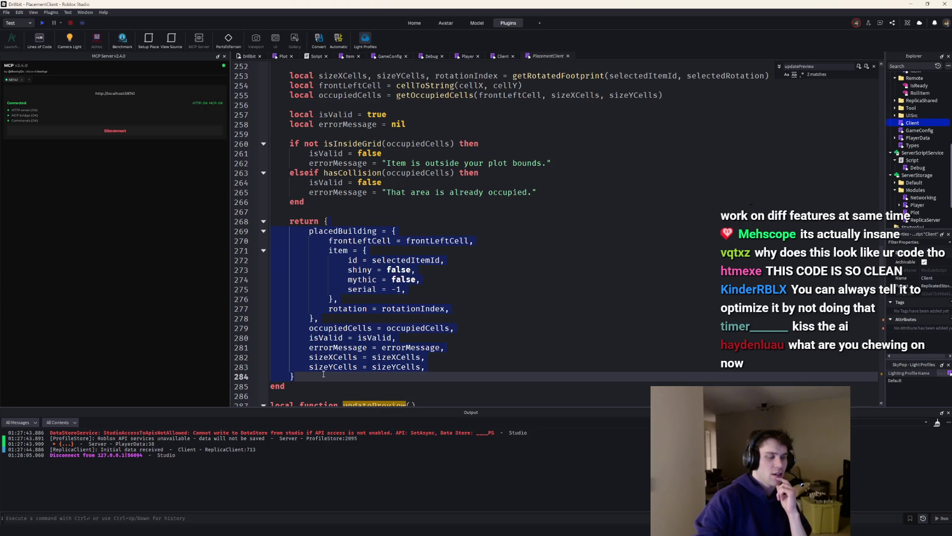
pyautogui.click(350, 337)
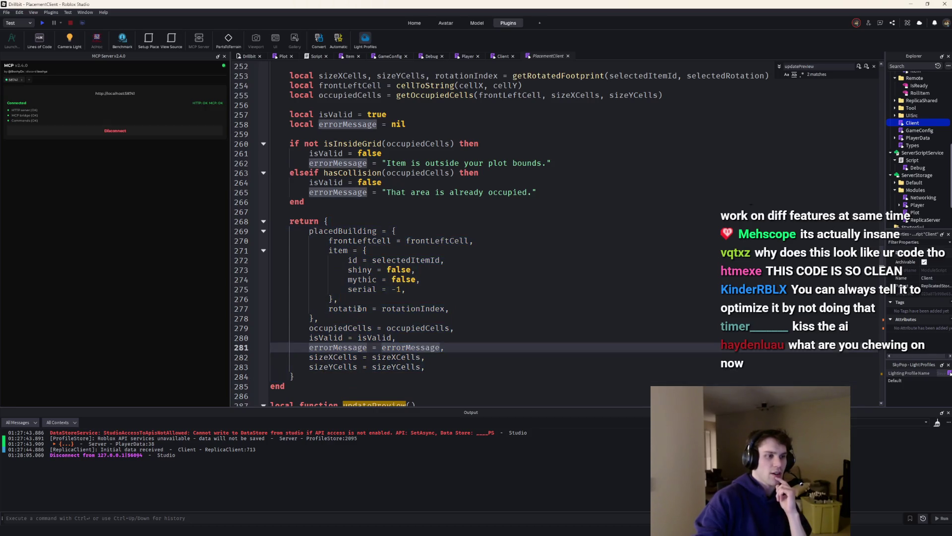
pyautogui.scroll(2, 416, 334)
pyautogui.scroll(7, 416, 333)
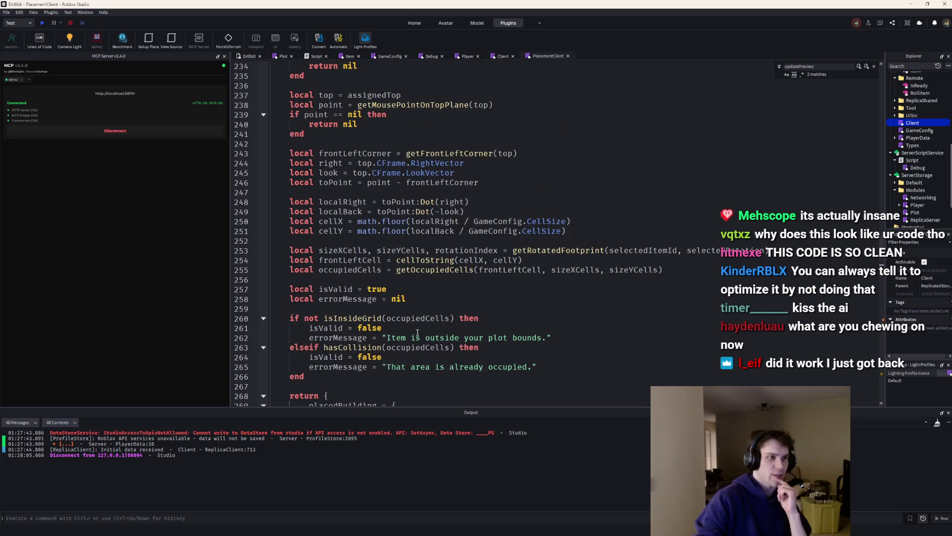
pyautogui.scroll(1, 415, 273)
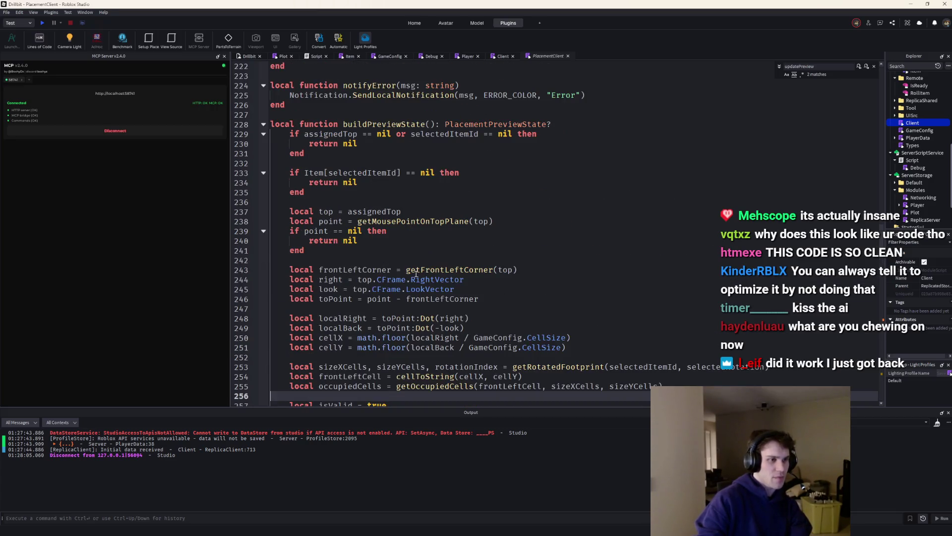
pyautogui.click(374, 279)
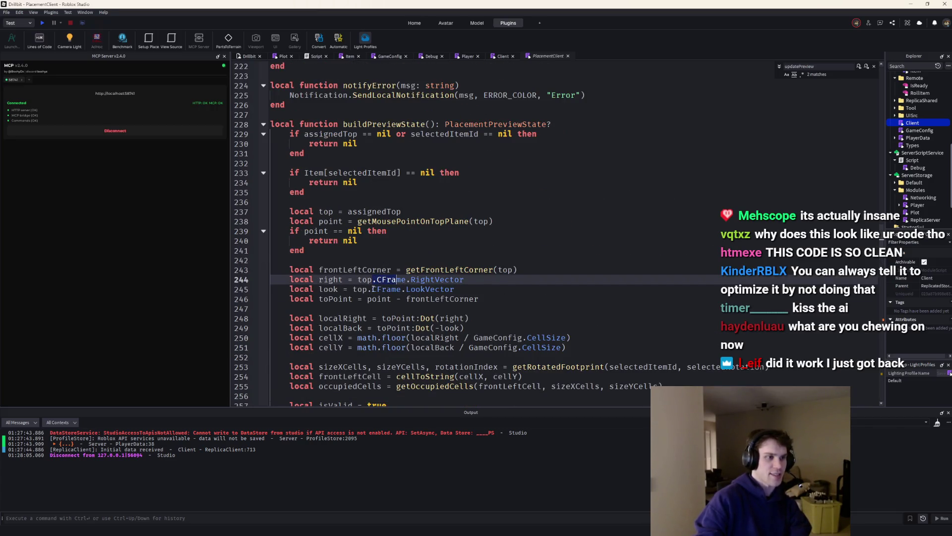
pyautogui.click(377, 289)
pyautogui.click(373, 281)
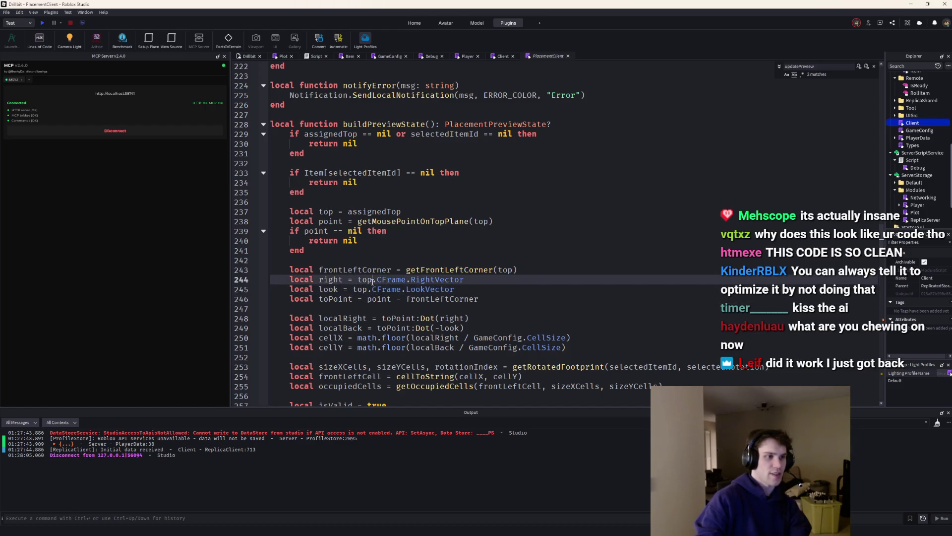
pyautogui.scroll(-20, 383, 288)
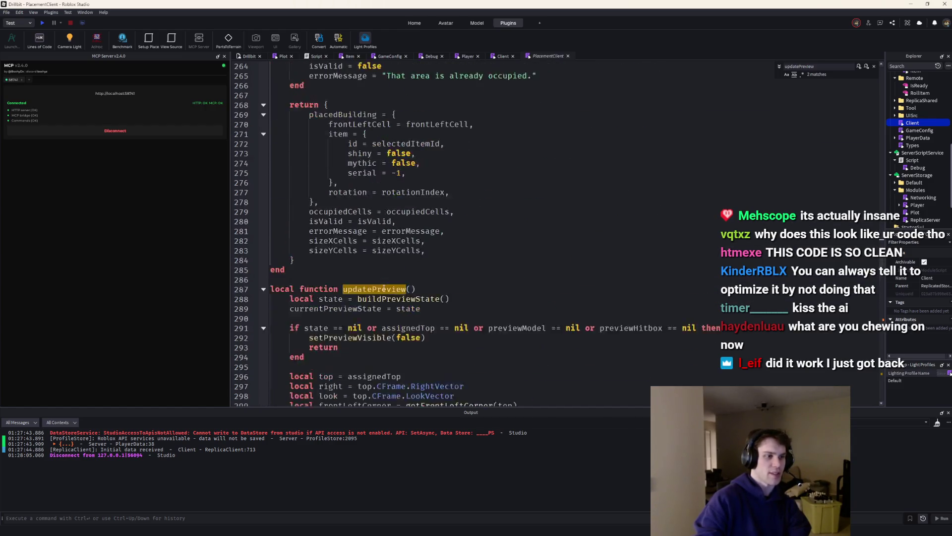
pyautogui.scroll(15, 384, 288)
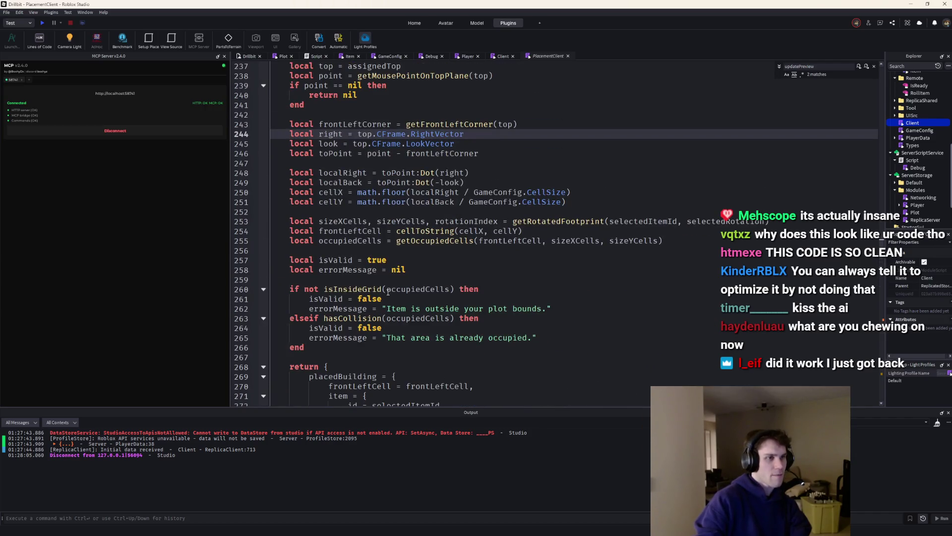
pyautogui.scroll(-19, 389, 292)
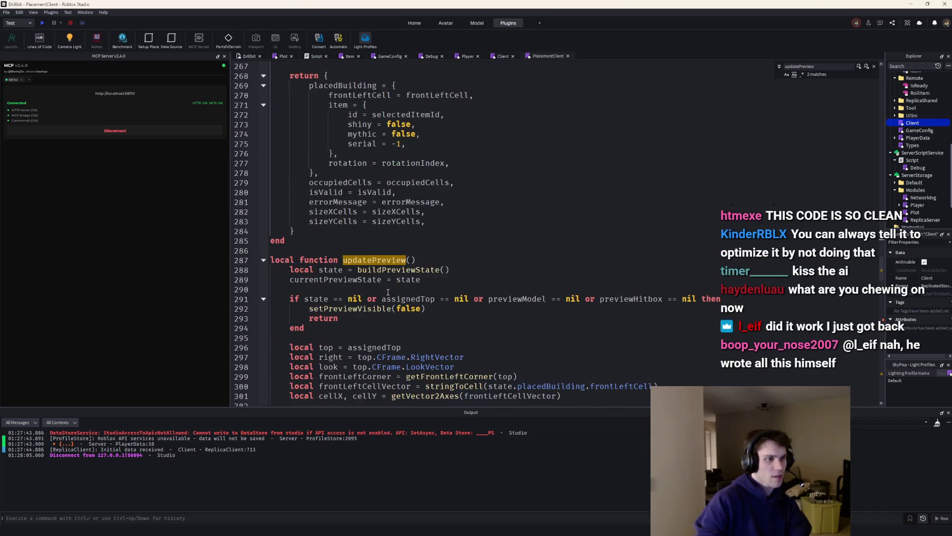
pyautogui.scroll(-4, 388, 291)
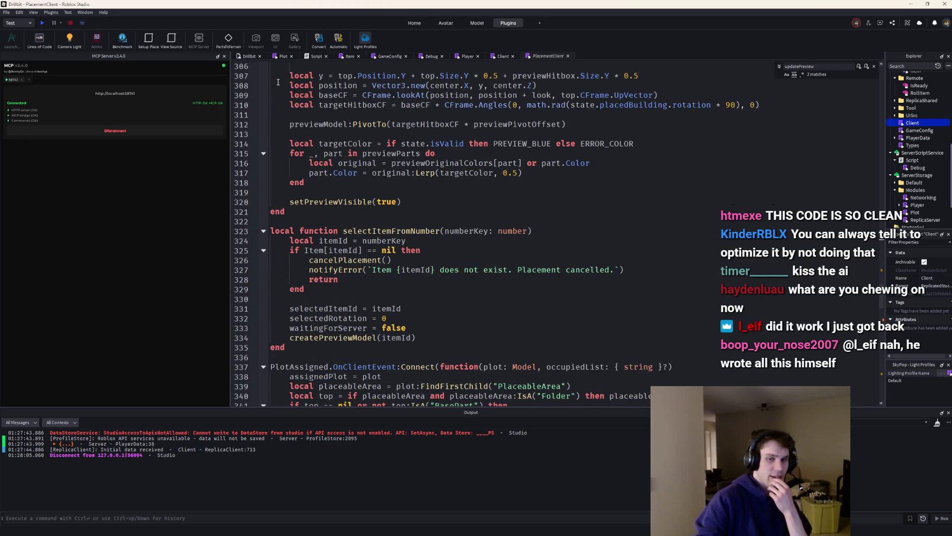
pyautogui.scroll(-7, 278, 83)
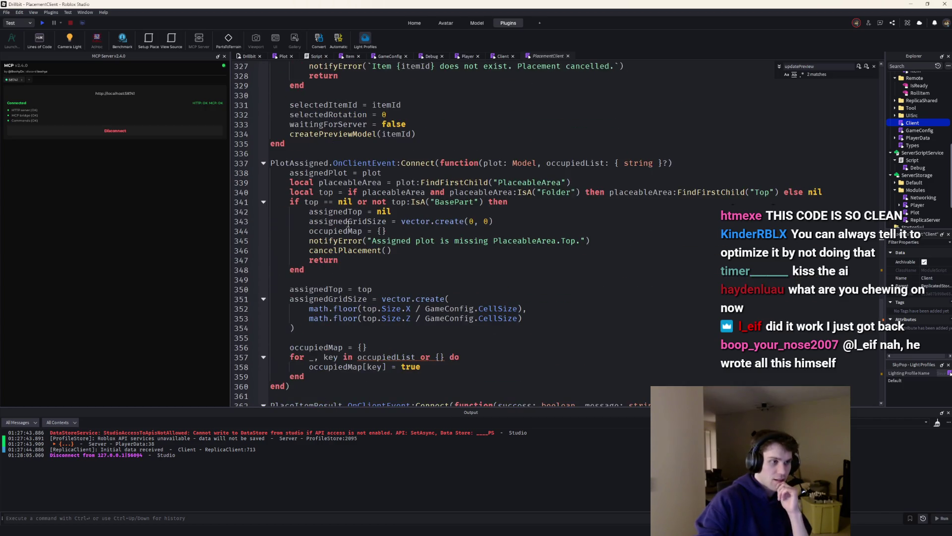
pyautogui.moveTo(555, 6)
pyautogui.mouseDown()
pyautogui.moveTo(859, 192)
pyautogui.moveTo(829, 144)
pyautogui.moveTo(737, 143)
pyautogui.moveTo(520, 1)
pyautogui.mouseUp()
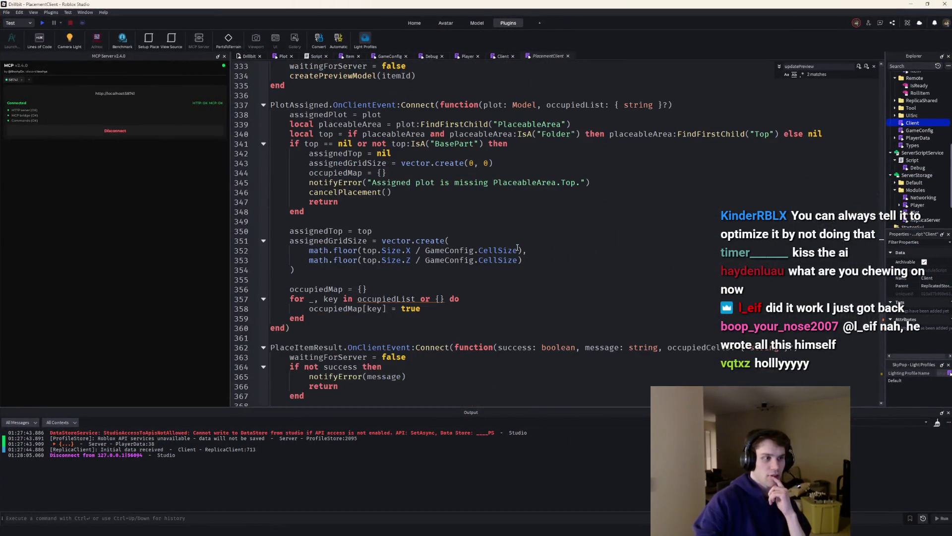
# Scroll through the PlacementClient script to review its code
pyautogui.scroll(3, 518, 247)
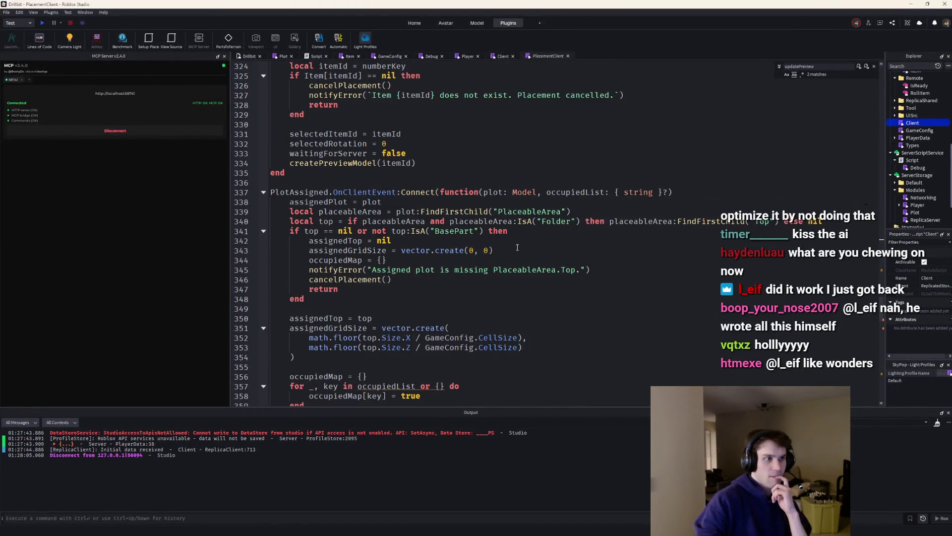
pyautogui.scroll(-4, 517, 248)
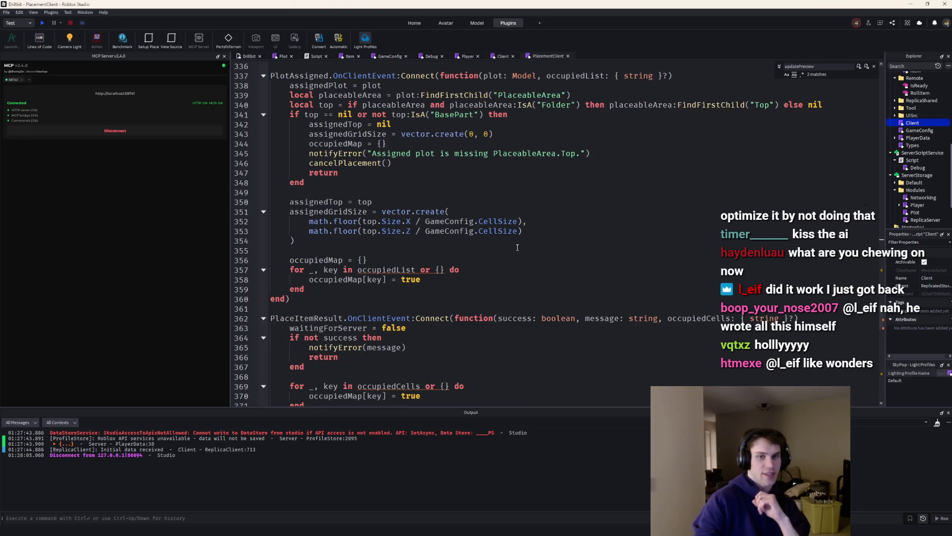
pyautogui.scroll(-1, 518, 248)
pyautogui.scroll(2, 517, 248)
pyautogui.scroll(2, 518, 248)
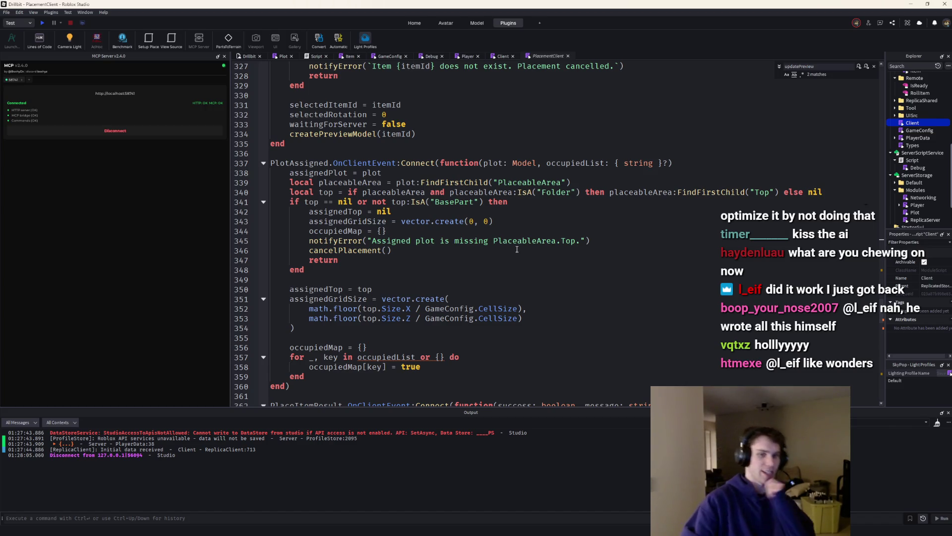
pyautogui.scroll(2, 562, 305)
pyautogui.scroll(6, 564, 323)
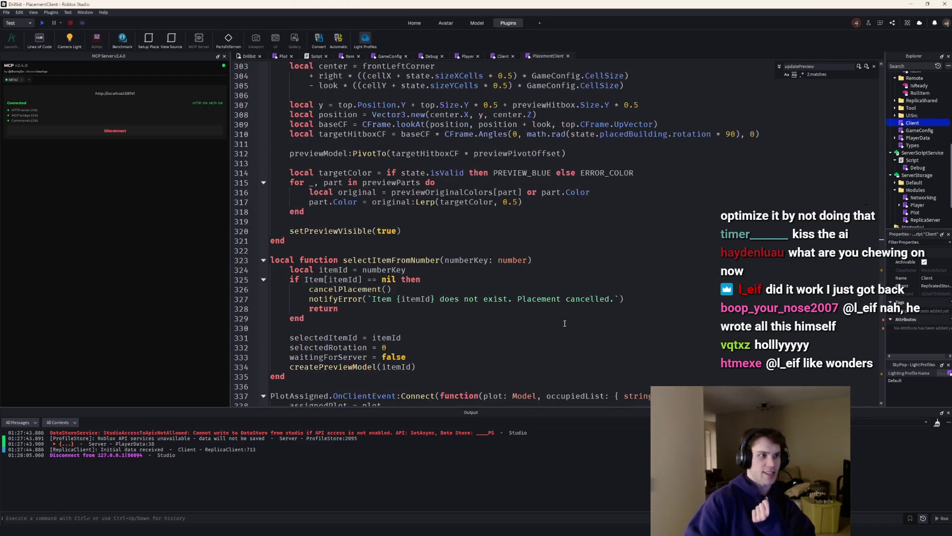
pyautogui.scroll(8, 565, 323)
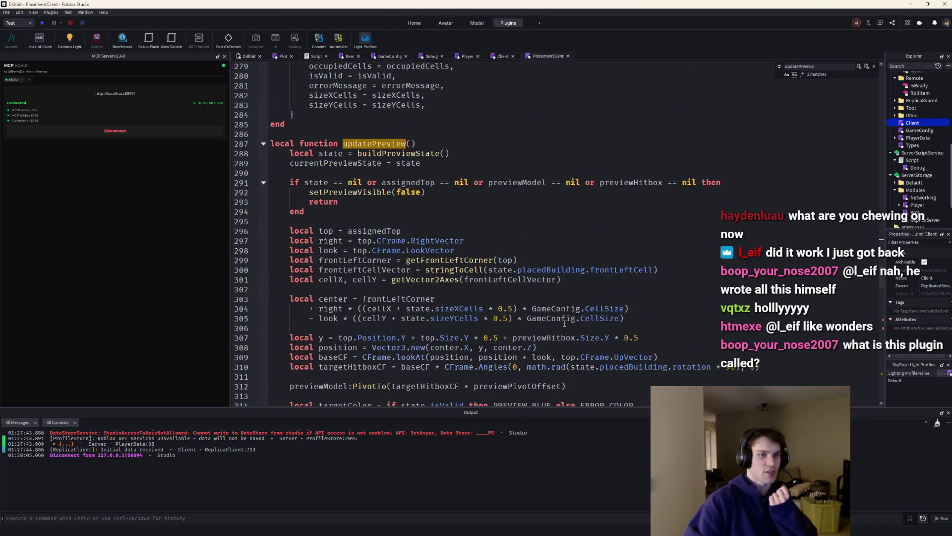
pyautogui.scroll(11, 564, 322)
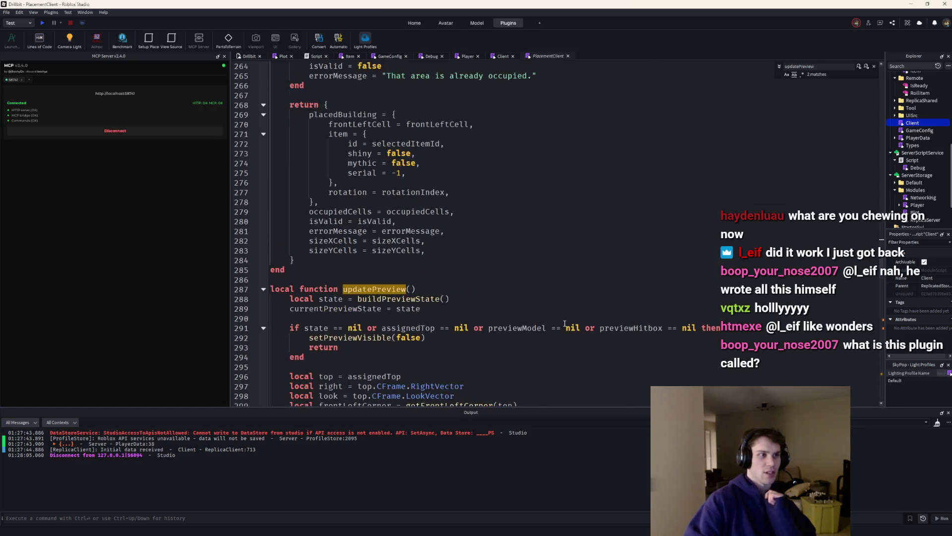
pyautogui.scroll(-2, 565, 322)
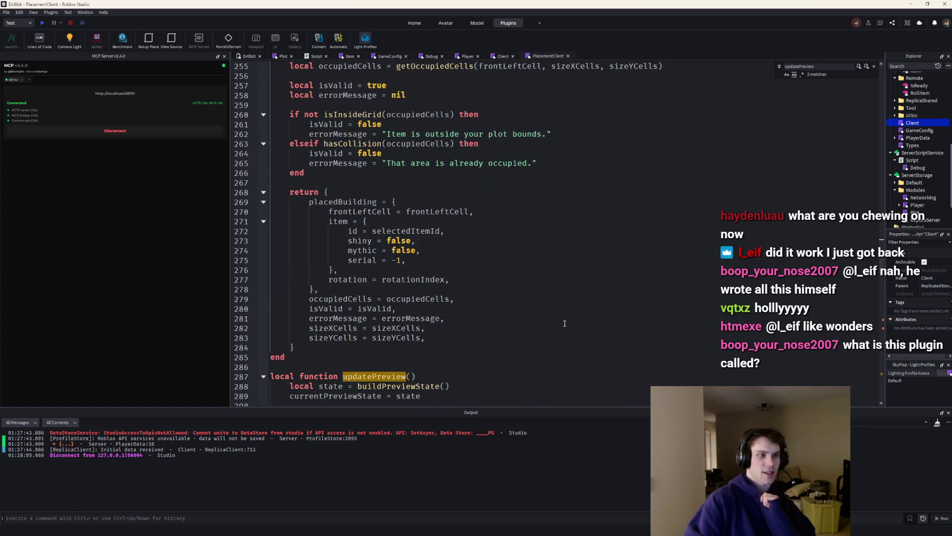
pyautogui.scroll(2, 564, 323)
pyautogui.scroll(9, 564, 323)
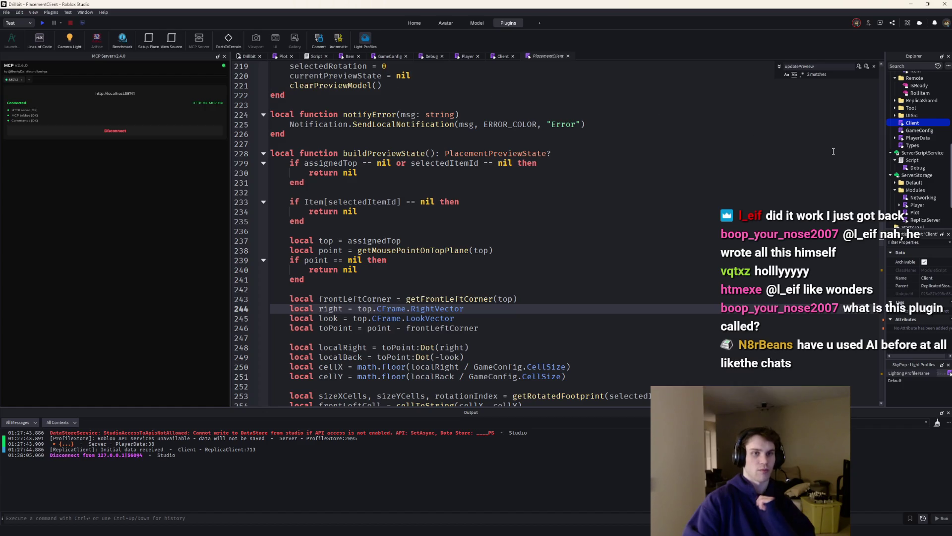
# Open the Client script and select its code, then return to PlacementClient
pyautogui.doubleClick(908, 127)
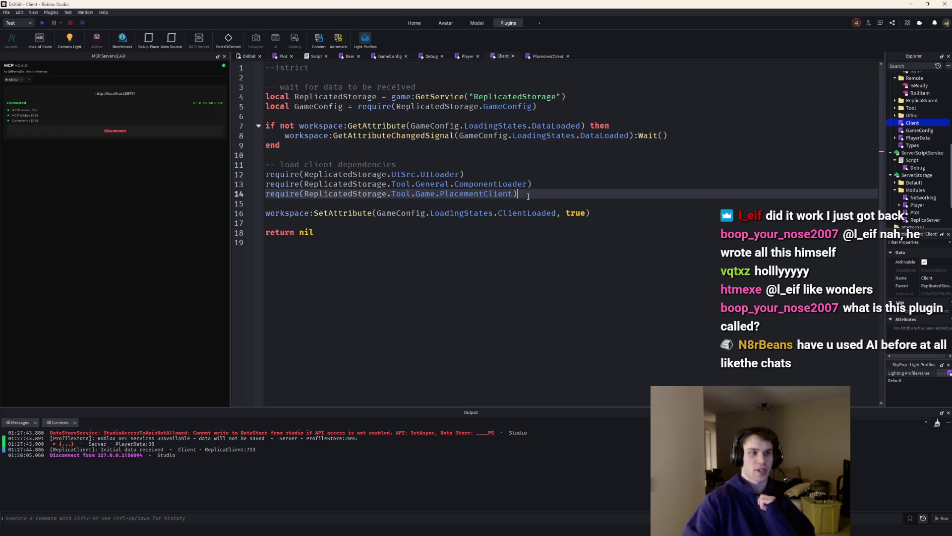
pyautogui.moveTo(266, 68); pyautogui.dragTo(462, 327)
pyautogui.click(548, 56)
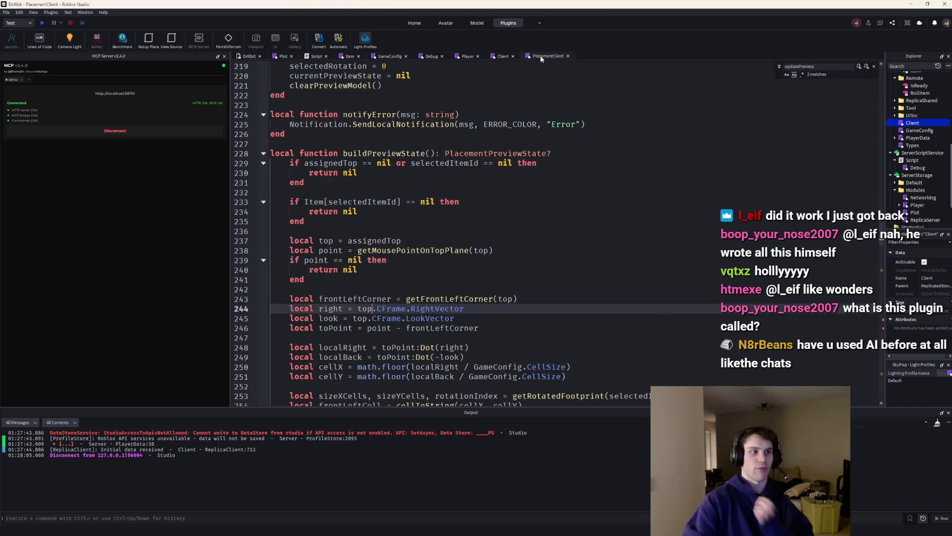
# Open the Plot module script from the Modules folder in Explorer
pyautogui.scroll(4, 547, 69)
pyautogui.moveTo(880, 168); pyautogui.dragTo(876, 88)
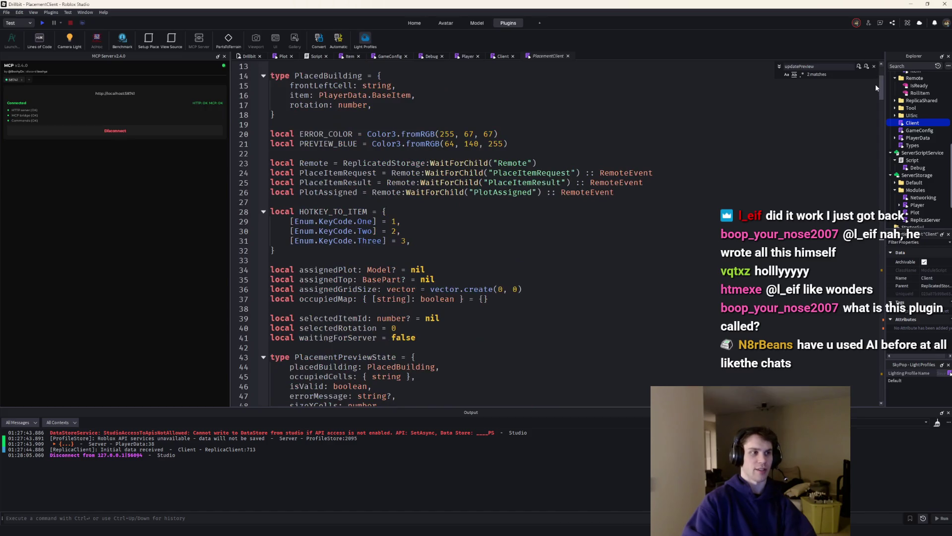
pyautogui.doubleClick(906, 213)
pyautogui.scroll(3, 789, 173)
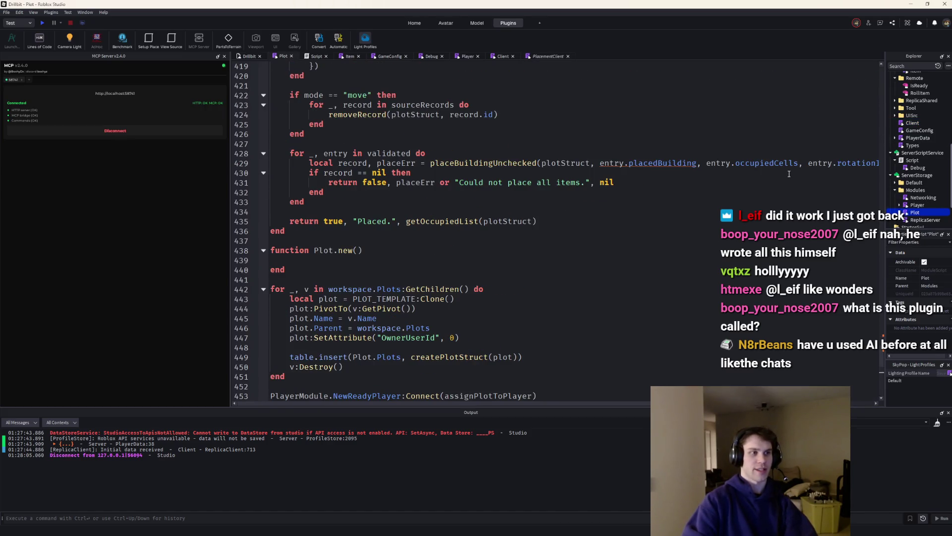
pyautogui.scroll(4, 789, 174)
pyautogui.scroll(-10, 789, 174)
pyautogui.scroll(8, 789, 173)
pyautogui.scroll(20, 789, 173)
pyautogui.scroll(3, 789, 173)
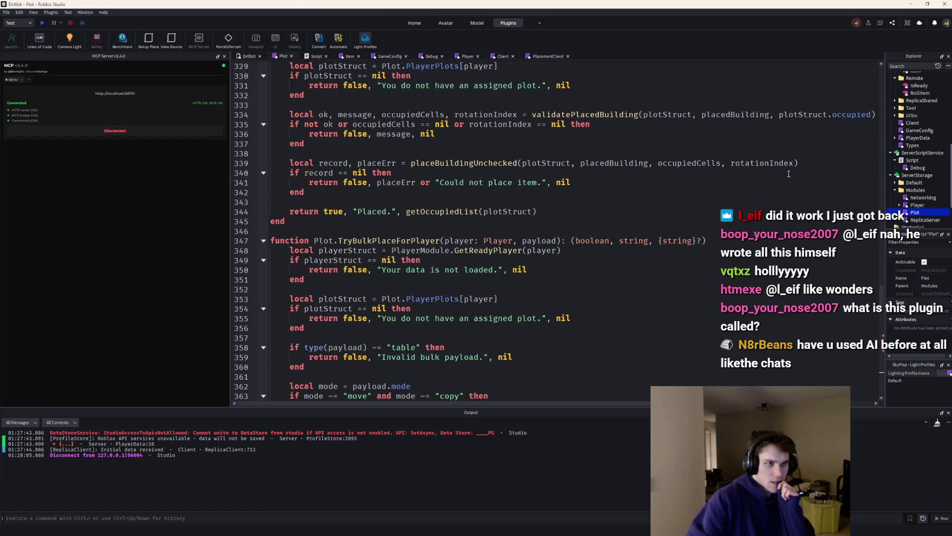
pyautogui.scroll(-6, 535, 309)
pyautogui.scroll(-2, 535, 309)
pyautogui.scroll(2, 531, 295)
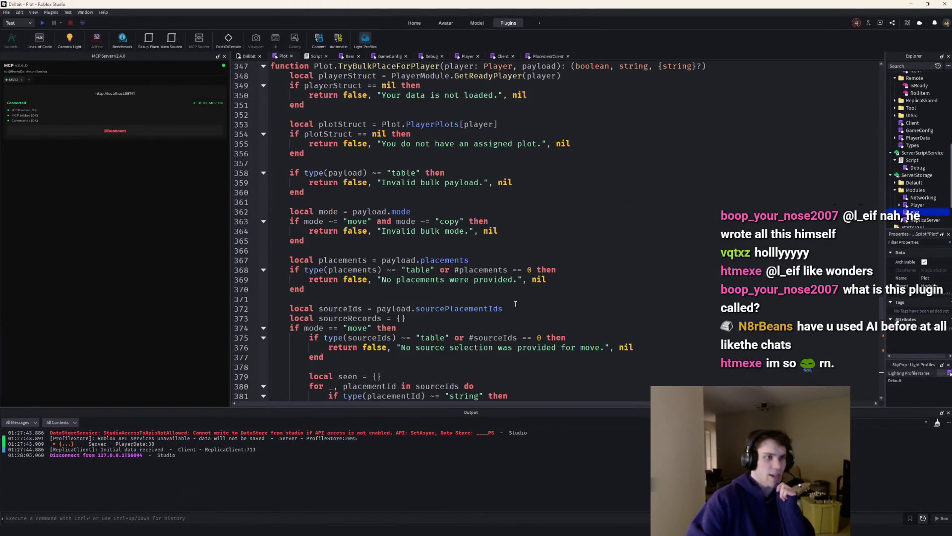
pyautogui.scroll(2, 526, 279)
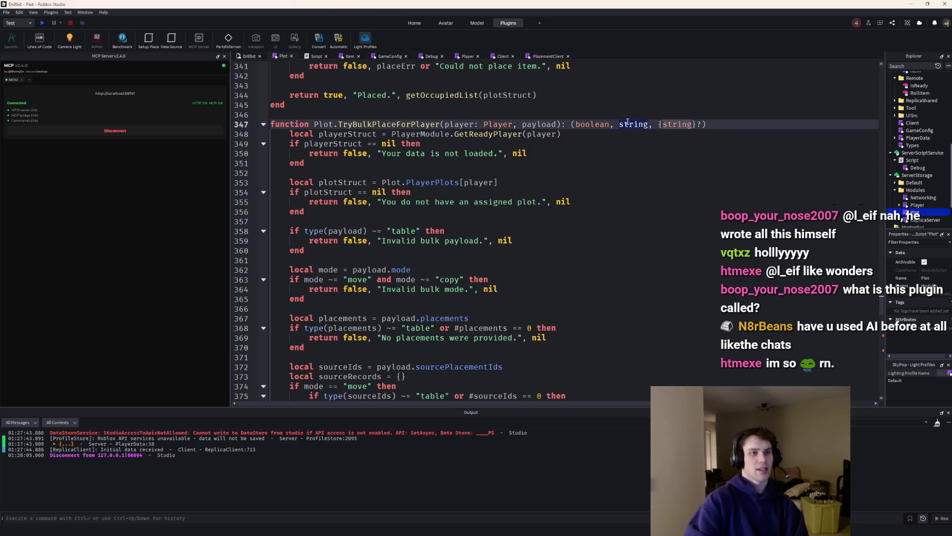
pyautogui.scroll(-4, 539, 273)
pyautogui.scroll(-13, 539, 274)
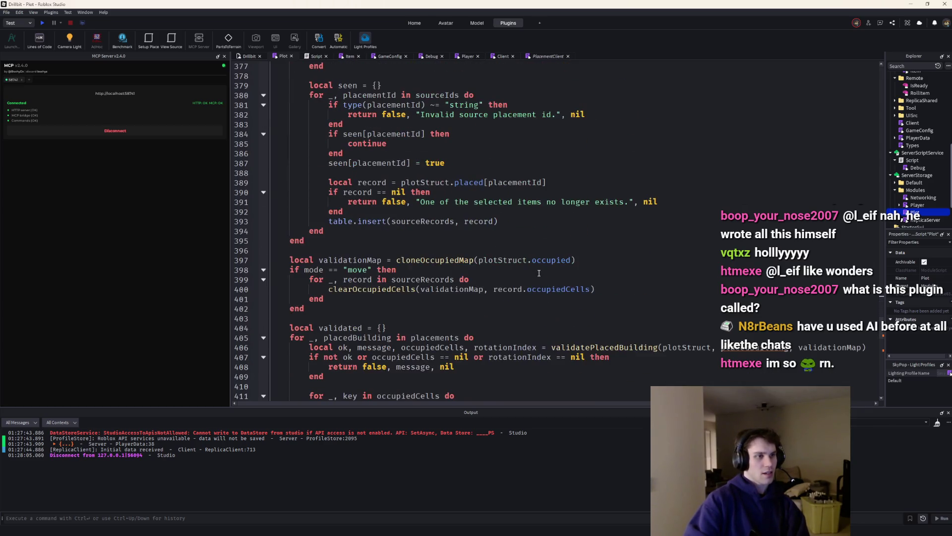
pyautogui.scroll(-6, 539, 273)
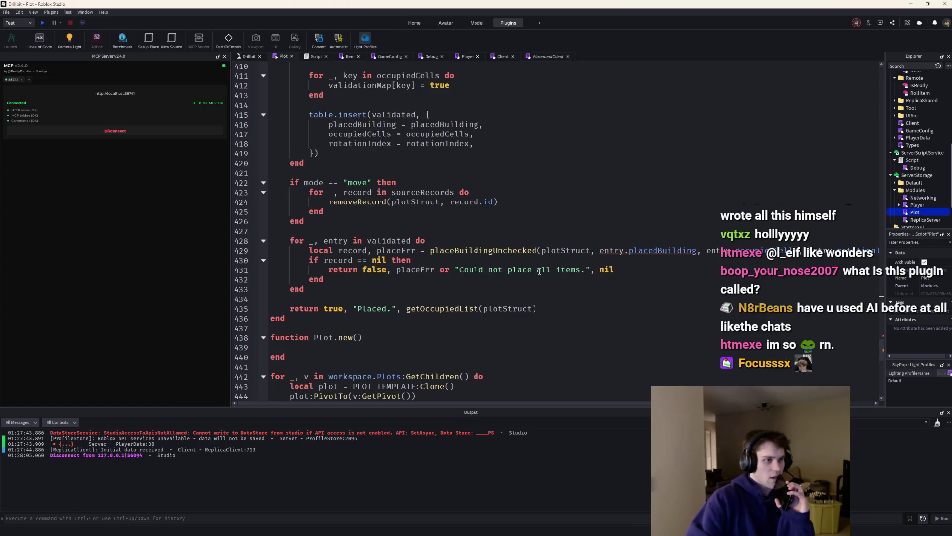
pyautogui.scroll(1, 539, 272)
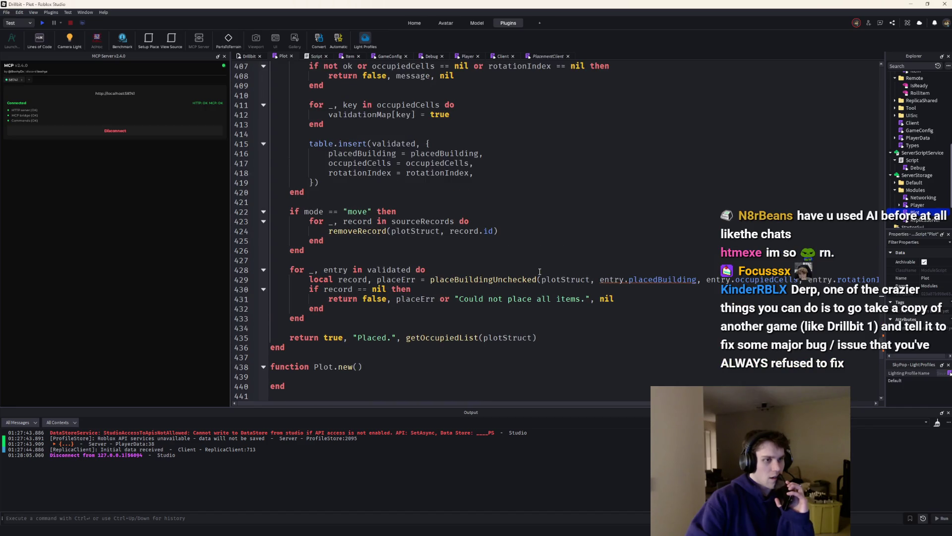
pyautogui.scroll(6, 539, 271)
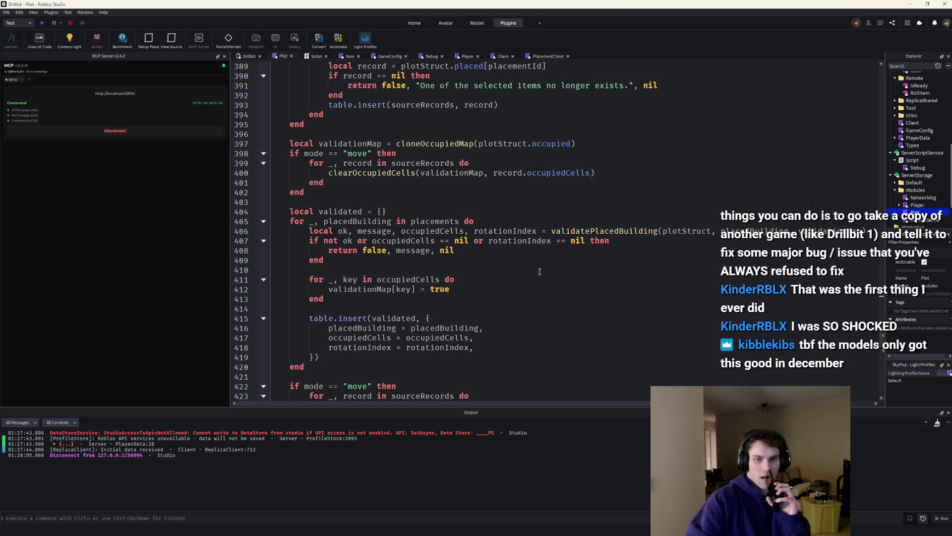
pyautogui.scroll(7, 540, 271)
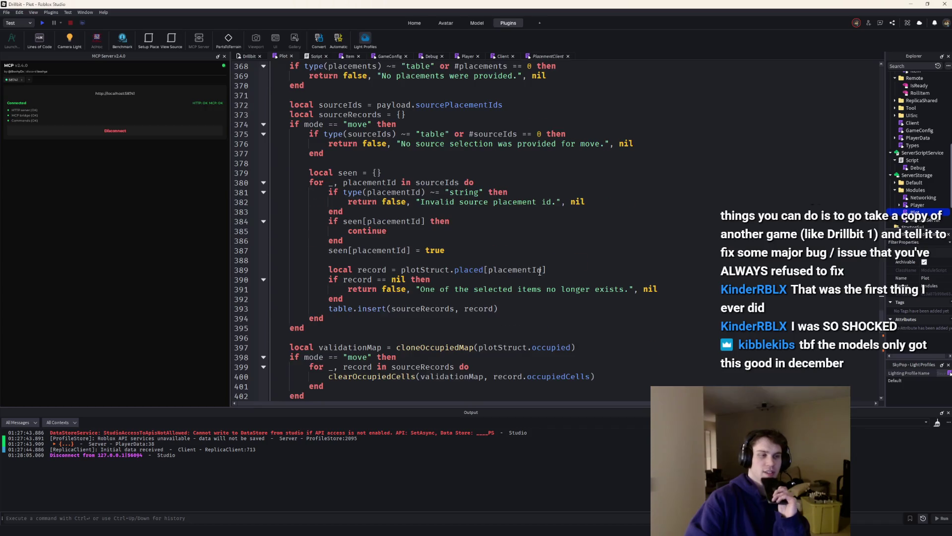
pyautogui.scroll(20, 540, 271)
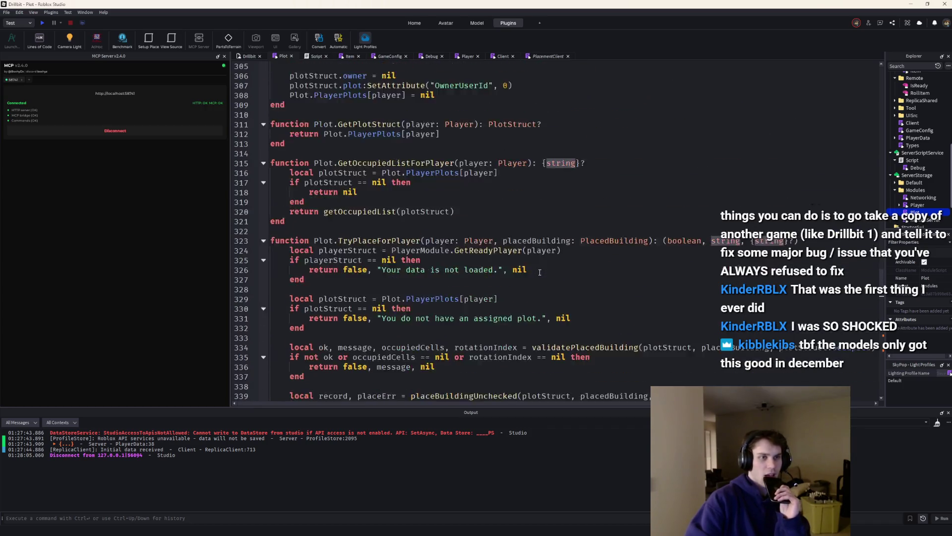
pyautogui.scroll(5, 539, 271)
pyautogui.moveTo(881, 276); pyautogui.dragTo(912, 112)
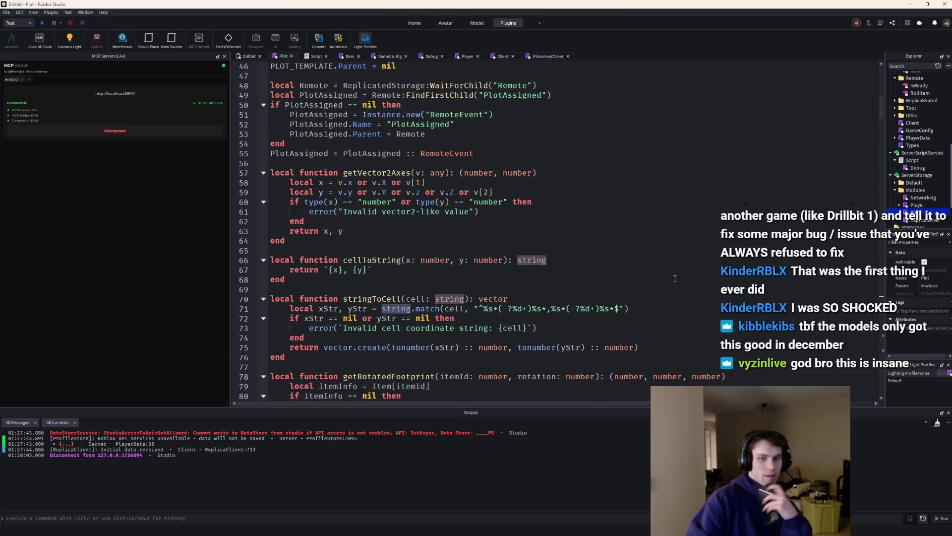
pyautogui.scroll(3, 675, 278)
pyautogui.moveTo(549, 4)
pyautogui.mouseDown()
pyautogui.moveTo(730, 198)
pyautogui.moveTo(730, 145)
pyautogui.moveTo(568, 10)
pyautogui.mouseUp()
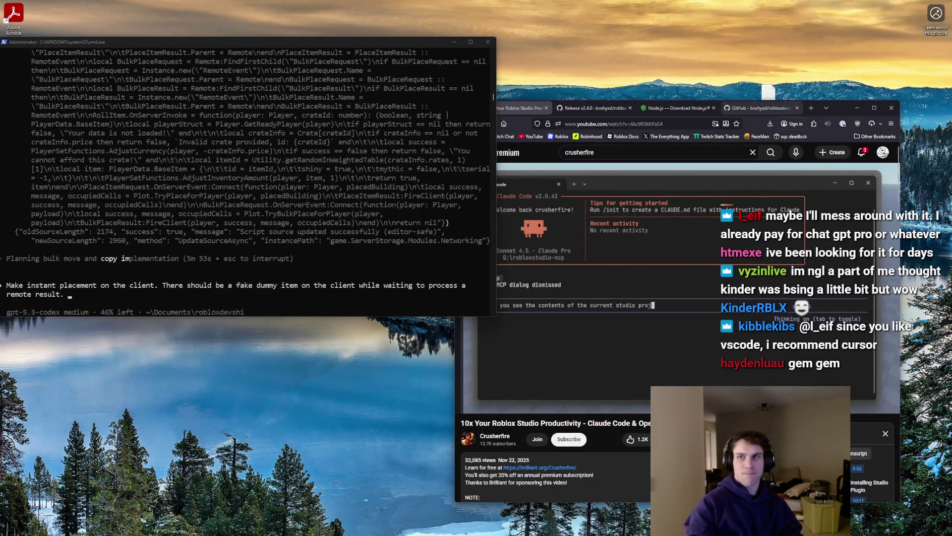
pyautogui.hotkey('alt', 'Tab')
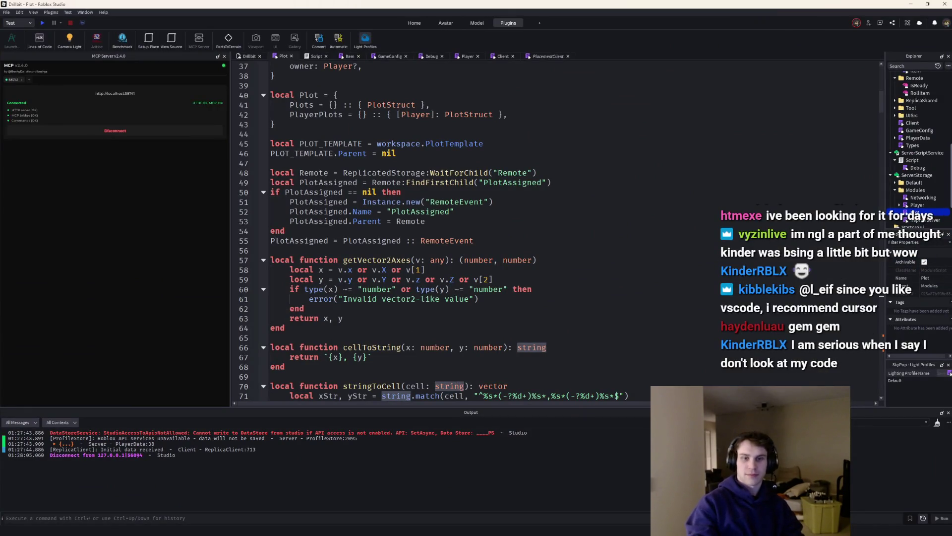
# Scroll through the rest of the Plot script, then switch to the Drillbit place's 3D view
pyautogui.scroll(-19, 740, 172)
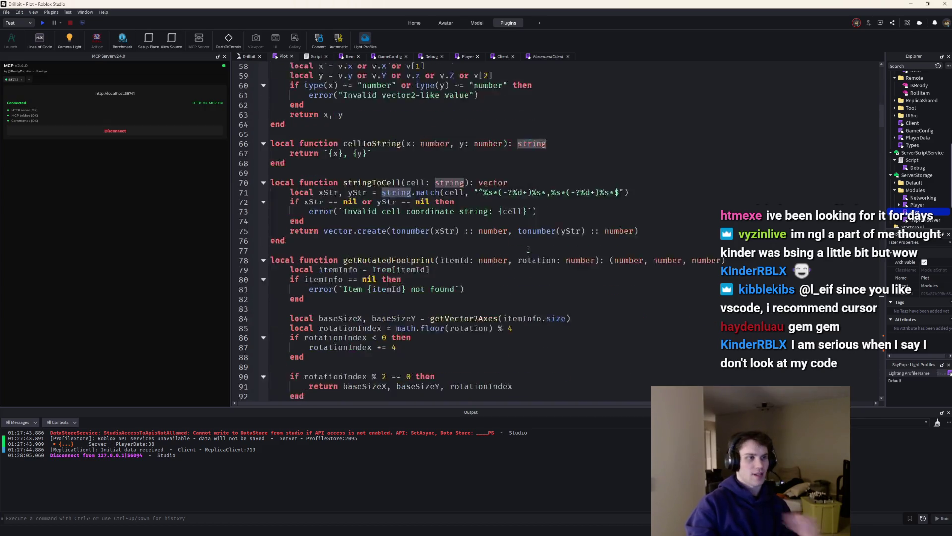
pyautogui.scroll(-20, 628, 252)
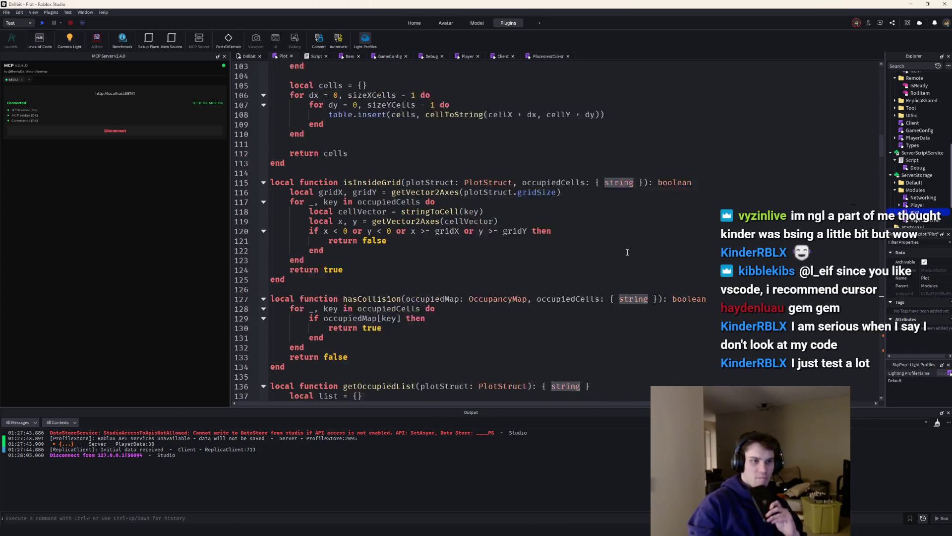
pyautogui.scroll(-9, 723, 259)
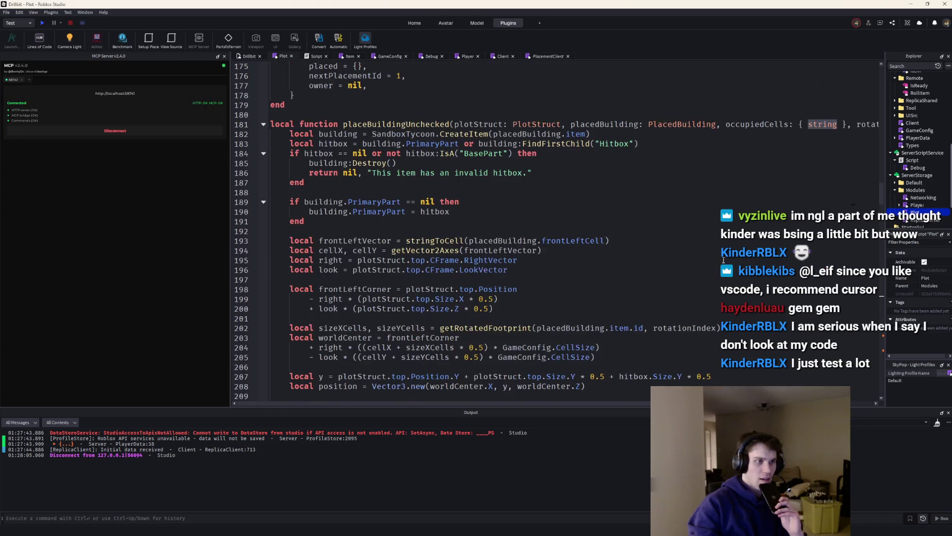
pyautogui.moveTo(880, 204)
pyautogui.mouseDown()
pyautogui.moveTo(878, 305)
pyautogui.moveTo(867, 308)
pyautogui.moveTo(754, 213)
pyautogui.moveTo(645, 83)
pyautogui.mouseUp()
pyautogui.click(248, 56)
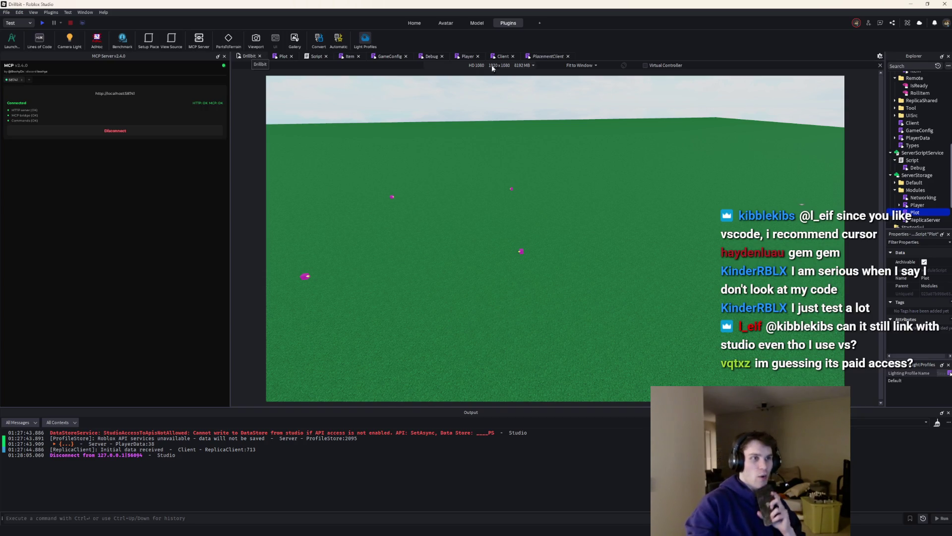
pyautogui.click(534, 55)
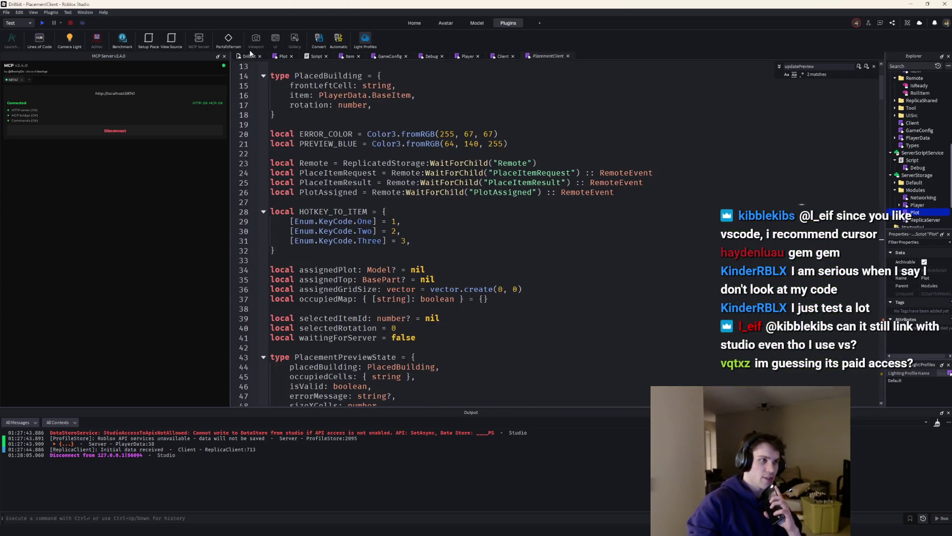
pyautogui.click(250, 56)
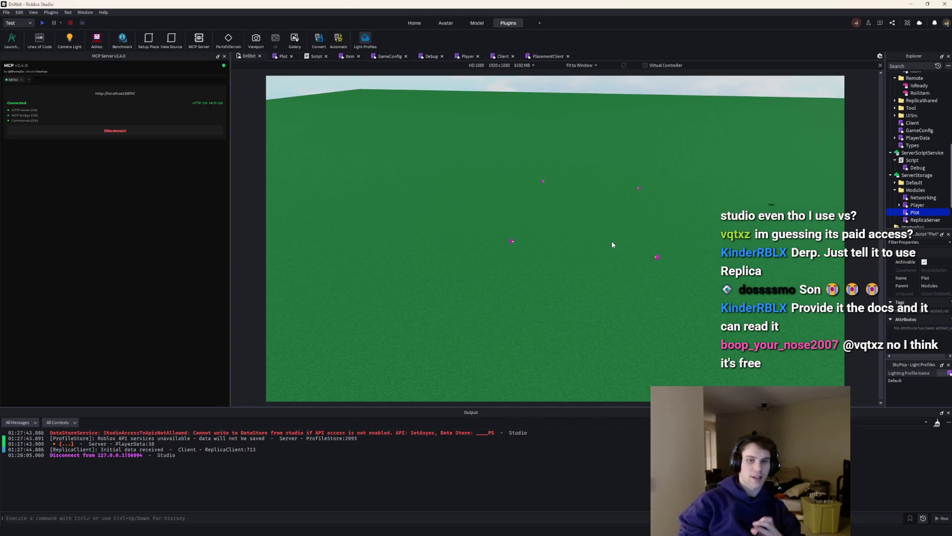
# Minimize Studio to check the terminal, then restore it and open the Networking module
pyautogui.click(911, 3)
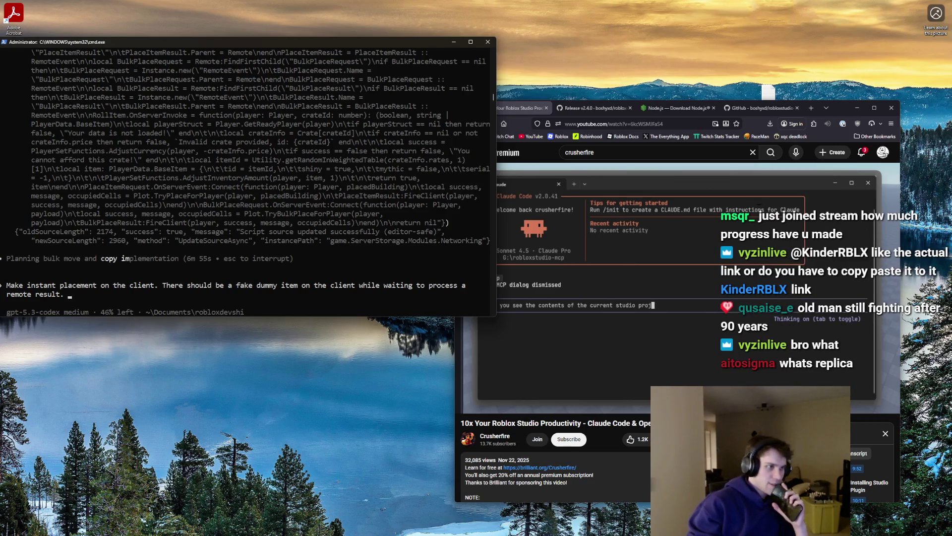
pyautogui.click(585, 528)
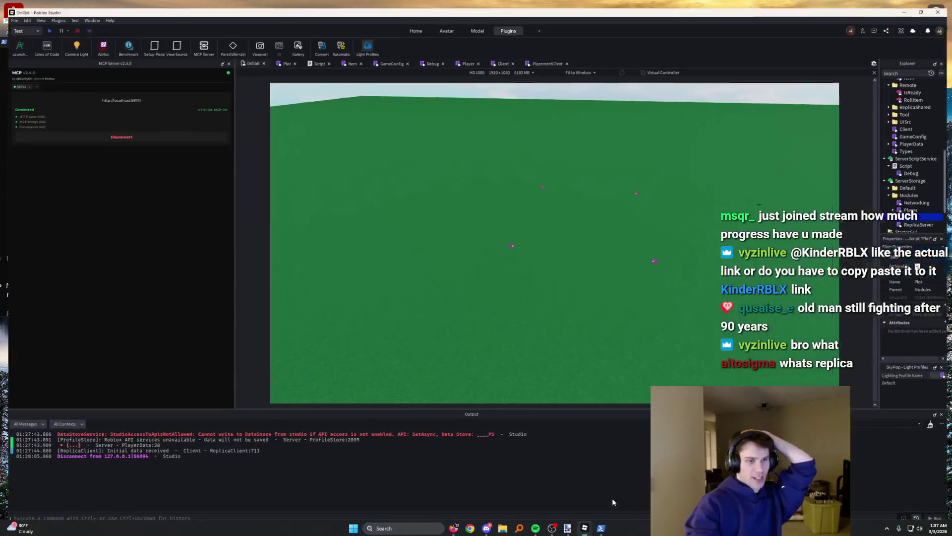
pyautogui.doubleClick(921, 181)
# Fold RollItem and inspect the PlaceItemRequest and BulkPlaceRequest handlers in Networking
pyautogui.scroll(-4, 580, 232)
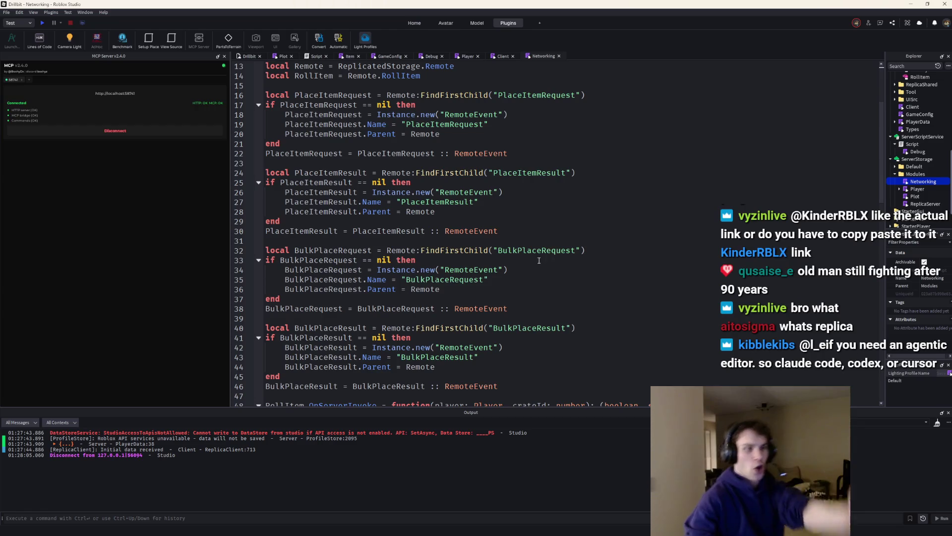
pyautogui.scroll(-5, 450, 247)
pyautogui.scroll(-5, 450, 247)
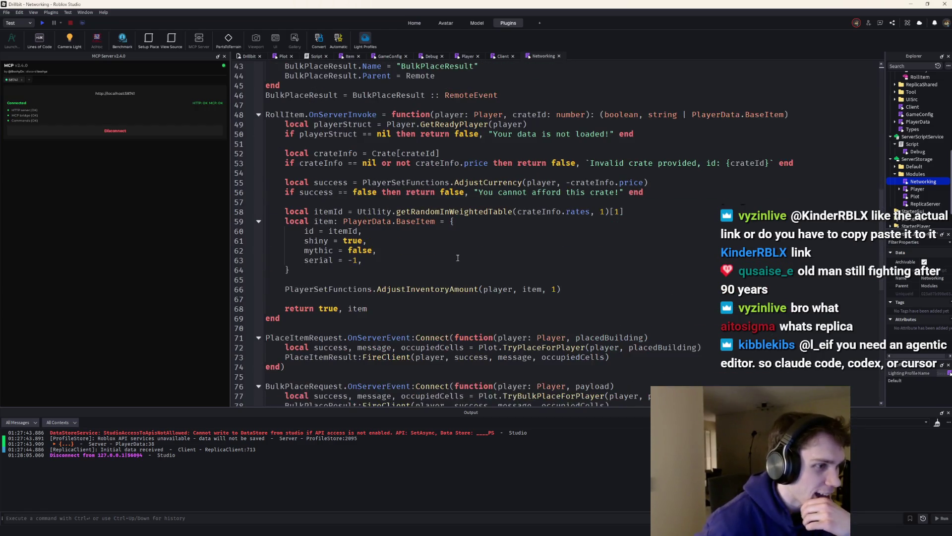
pyautogui.click(259, 114)
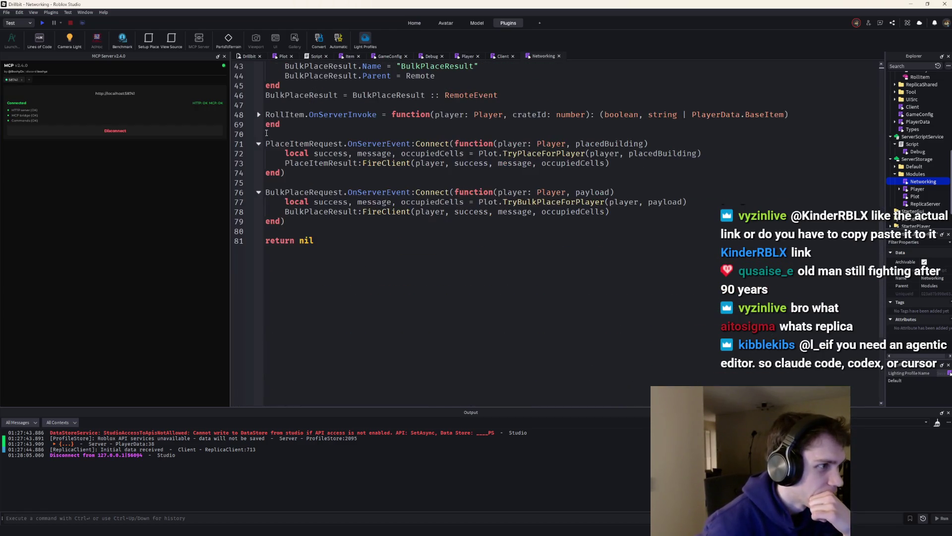
pyautogui.moveTo(305, 179); pyautogui.dragTo(266, 144)
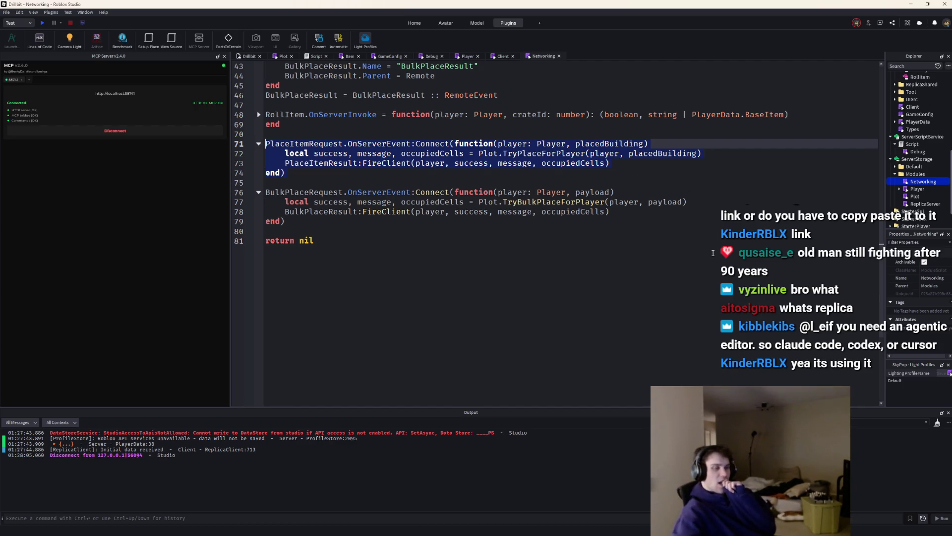
pyautogui.click(602, 193)
pyautogui.moveTo(613, 212)
pyautogui.mouseDown()
pyautogui.moveTo(265, 213)
pyautogui.moveTo(262, 194)
pyautogui.mouseUp()
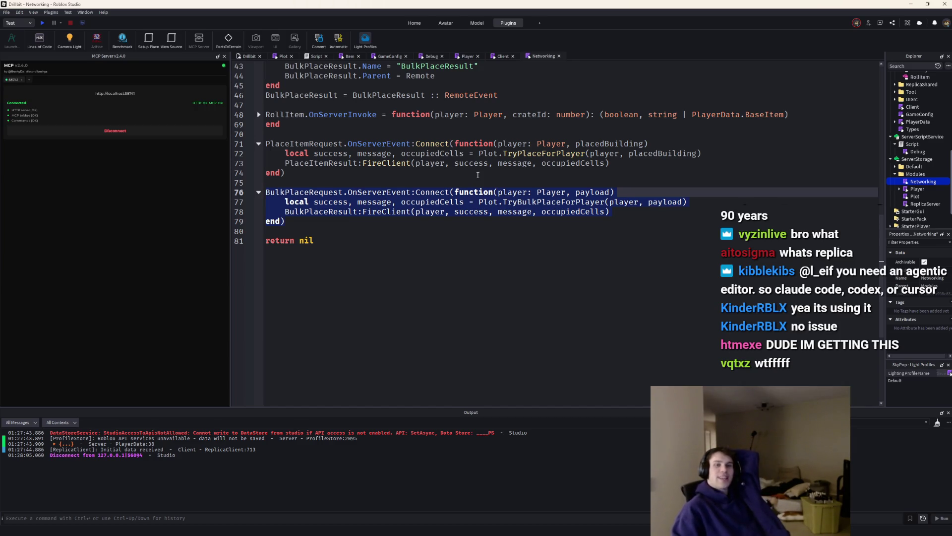
pyautogui.scroll(8, 619, 265)
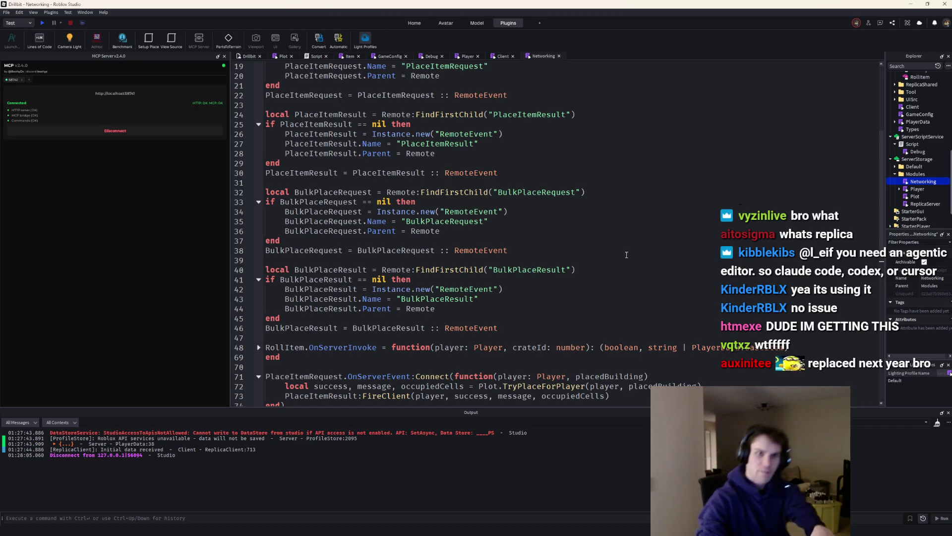
pyautogui.scroll(6, 619, 206)
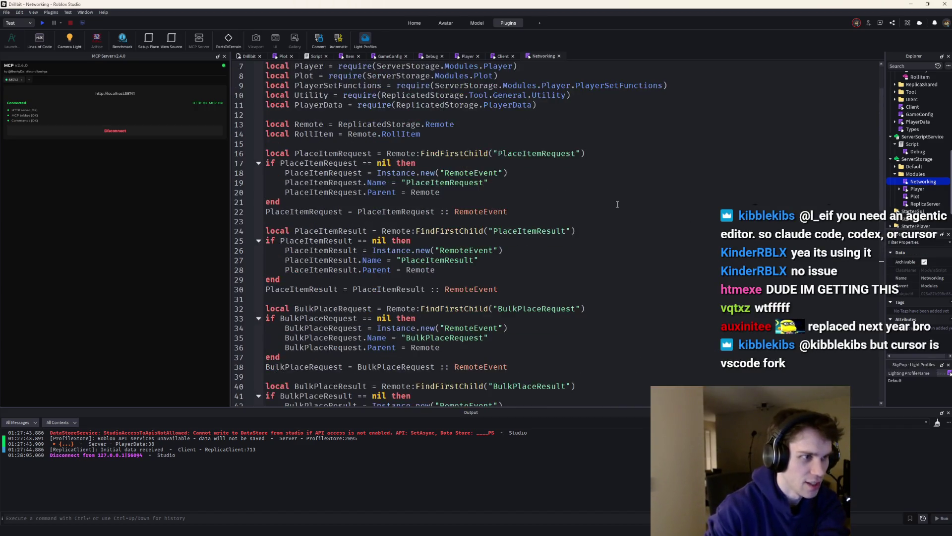
pyautogui.scroll(-6, 619, 206)
pyautogui.scroll(-7, 619, 206)
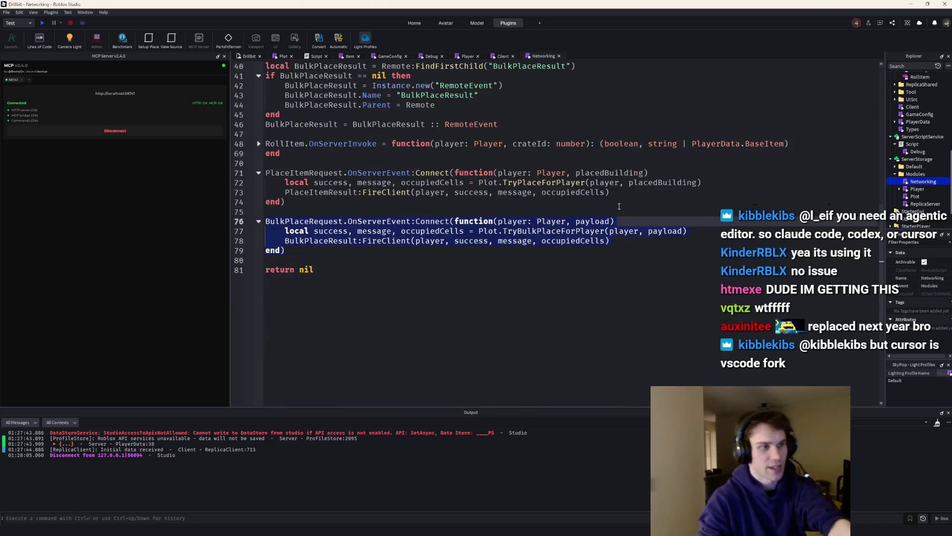
pyautogui.scroll(4, 533, 250)
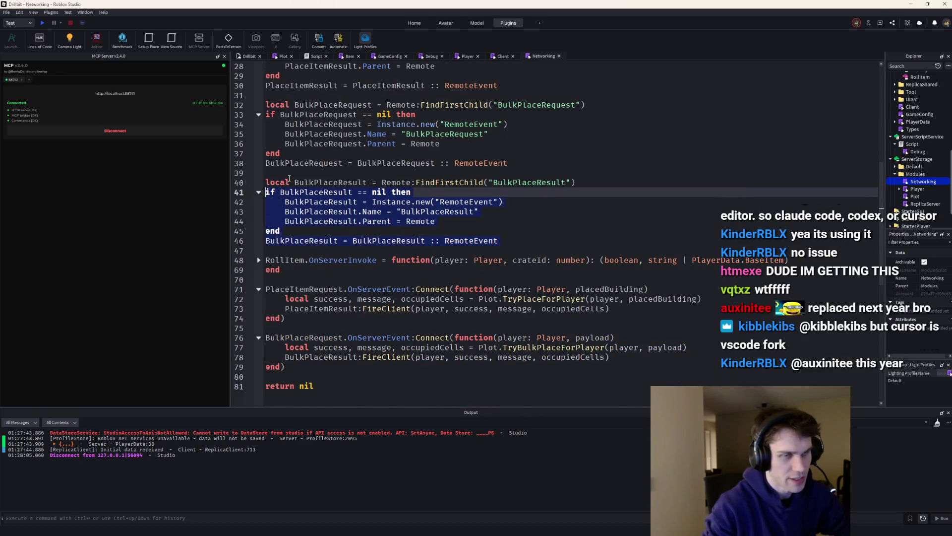
pyautogui.scroll(3, 900, 140)
pyautogui.scroll(2, 496, 223)
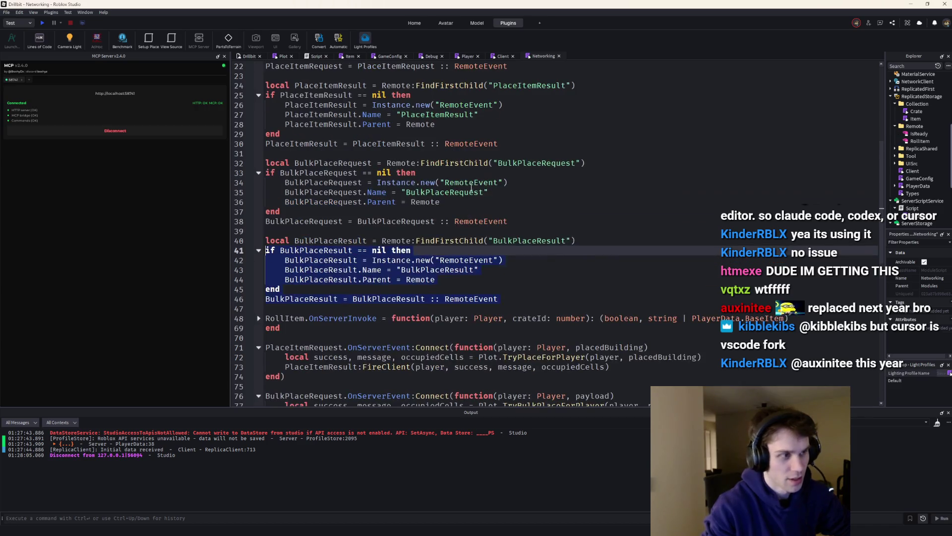
# Review the RemoteEvent creation code, then minimize Studio to reveal the Codex terminal
pyautogui.moveTo(435, 279); pyautogui.dragTo(258, 256)
pyautogui.scroll(4, 511, 316)
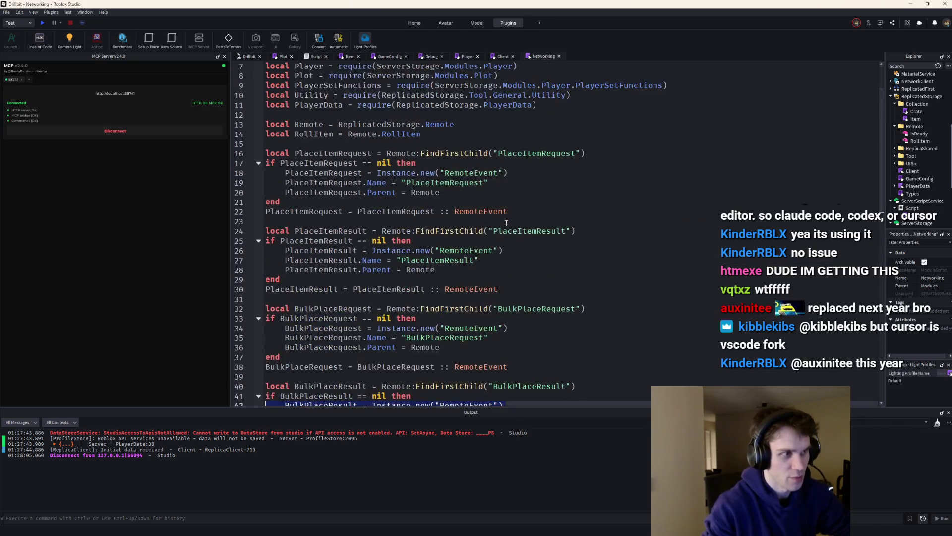
pyautogui.scroll(-3, 512, 316)
pyautogui.click(511, 279)
pyautogui.moveTo(512, 316)
pyautogui.mouseDown()
pyautogui.moveTo(347, 82)
pyautogui.moveTo(310, 76)
pyautogui.mouseUp()
pyautogui.scroll(4, 485, 133)
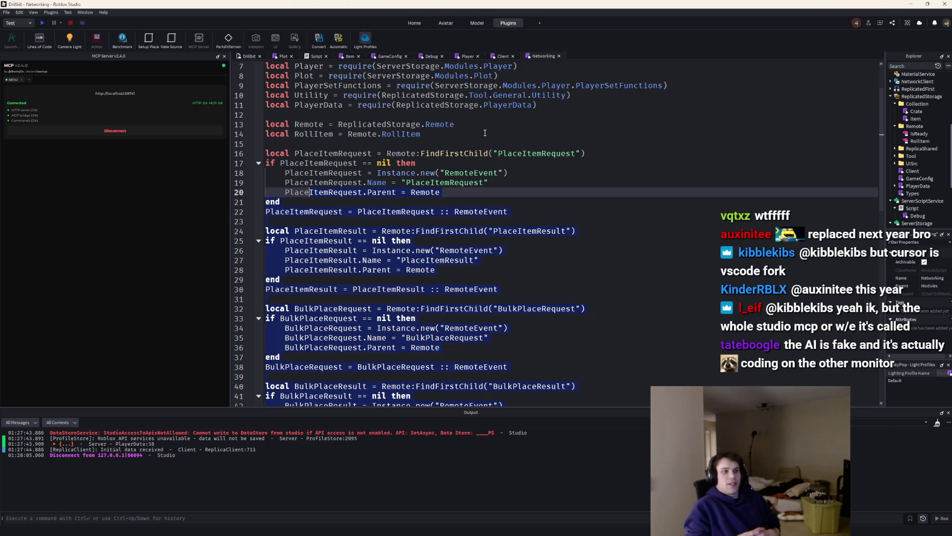
pyautogui.rightClick(834, 7)
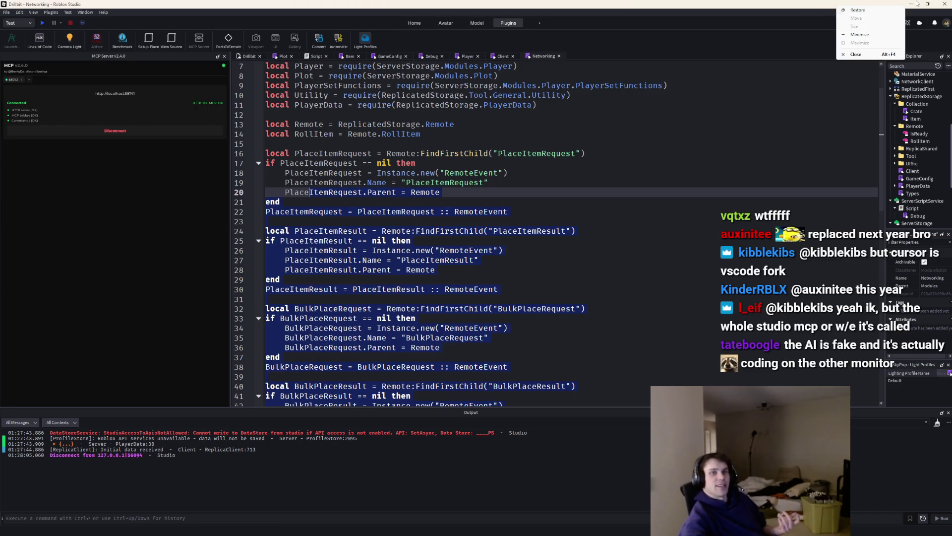
pyautogui.click(915, 4)
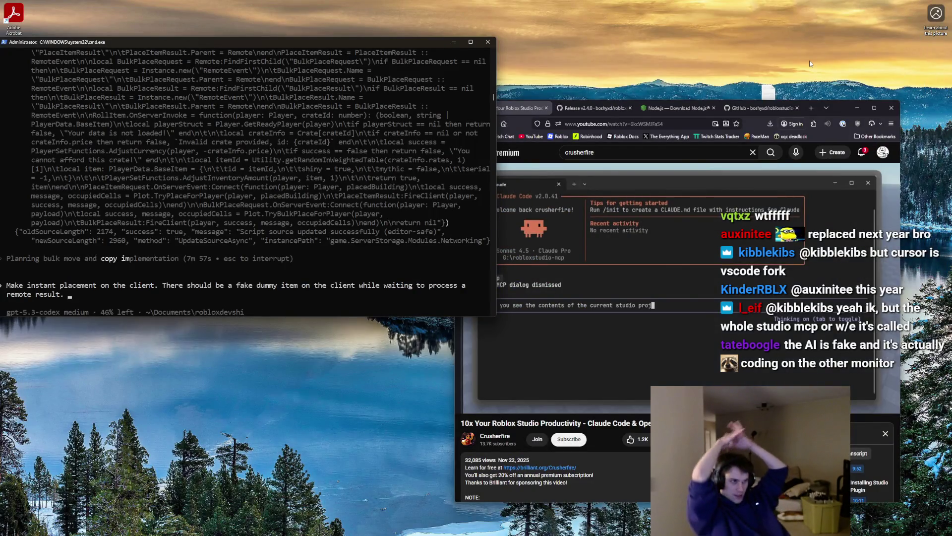
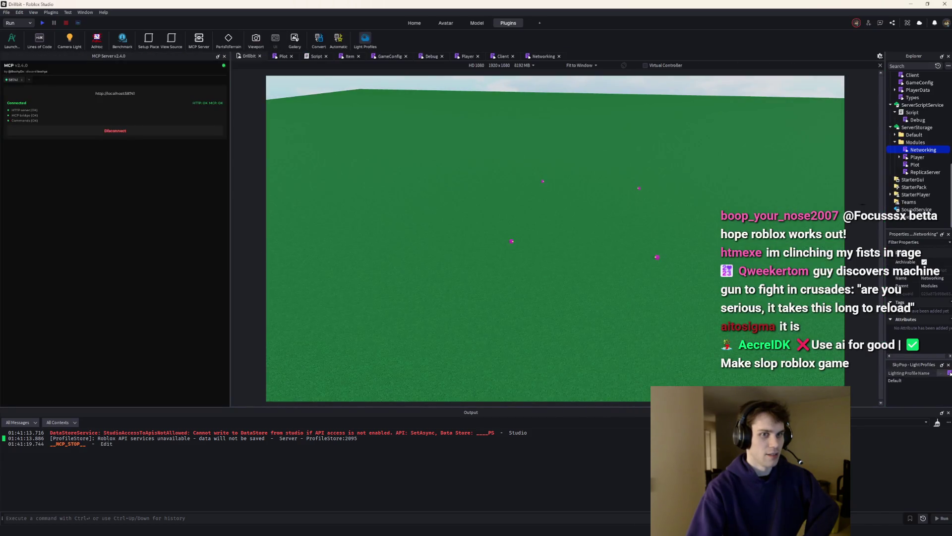
# Ask the agent for instant placement using a client-side dummy item, then bring Studio back
pyautogui.scroll(10, 913, 208)
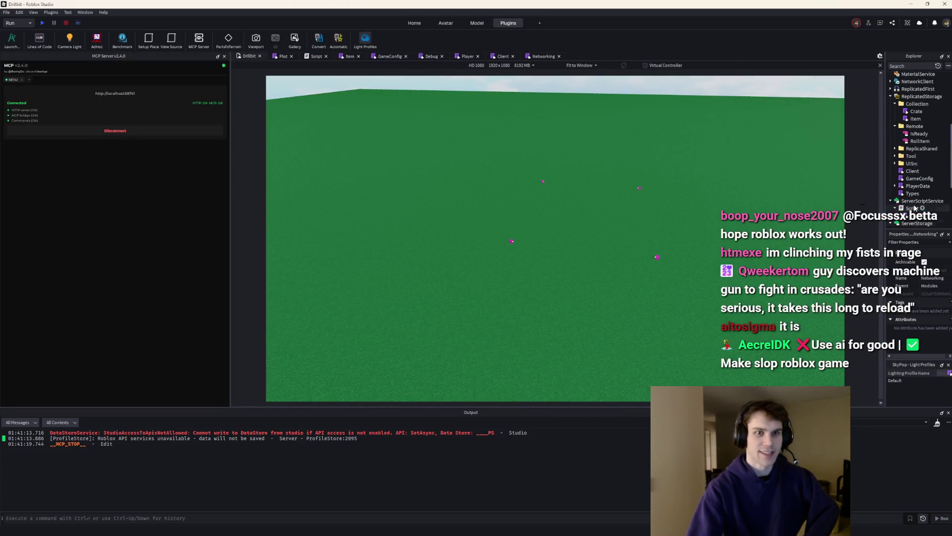
pyautogui.scroll(-10, 913, 208)
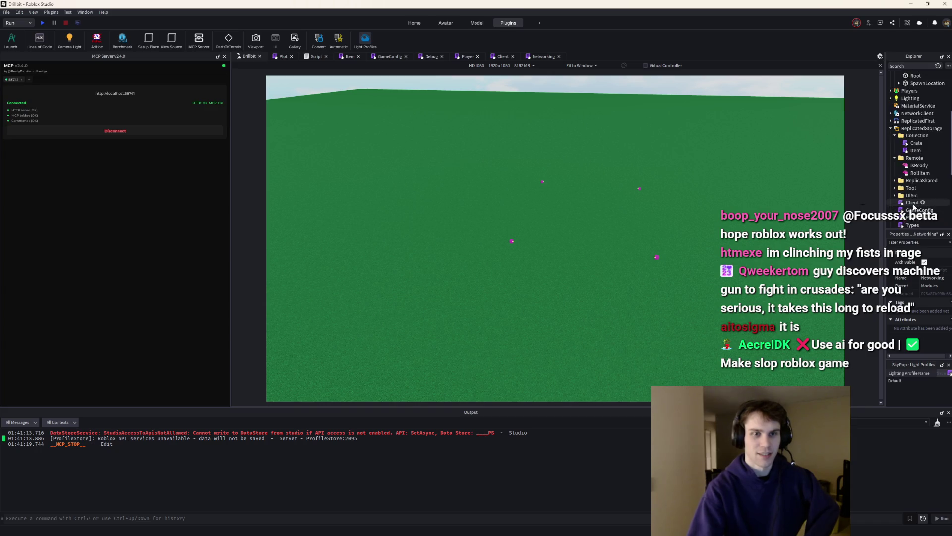
pyautogui.click(914, 5)
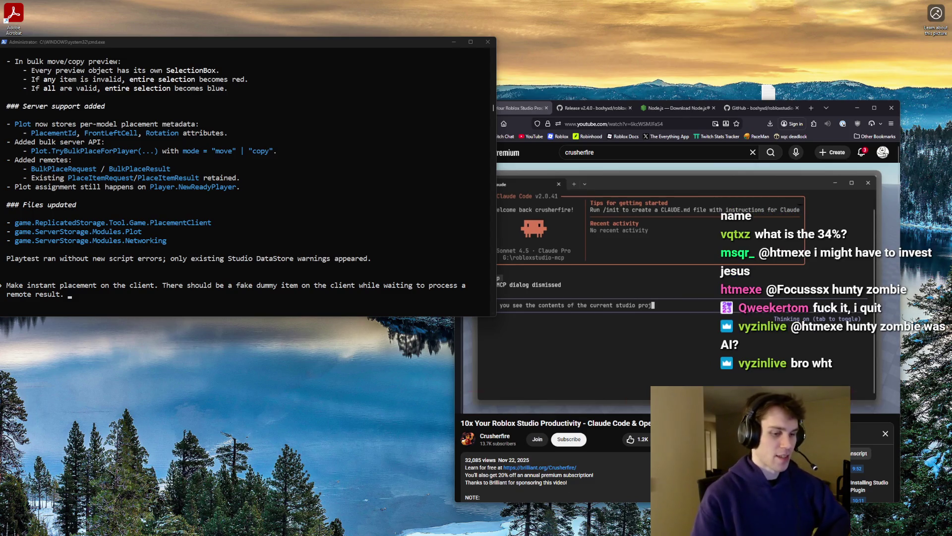
pyautogui.click(585, 529)
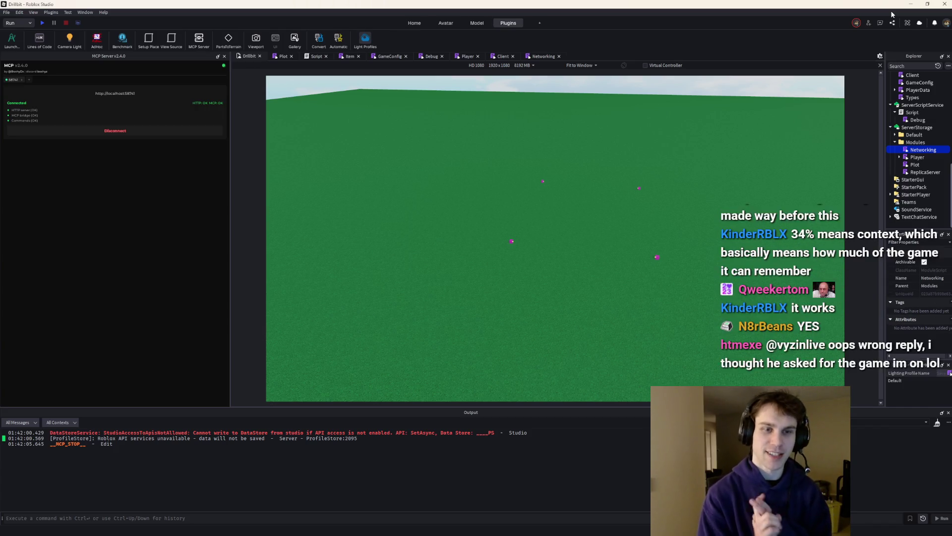
# Run play tests and follow the Output errors into PlacementClient at lines 547 and 620
pyautogui.click(43, 23)
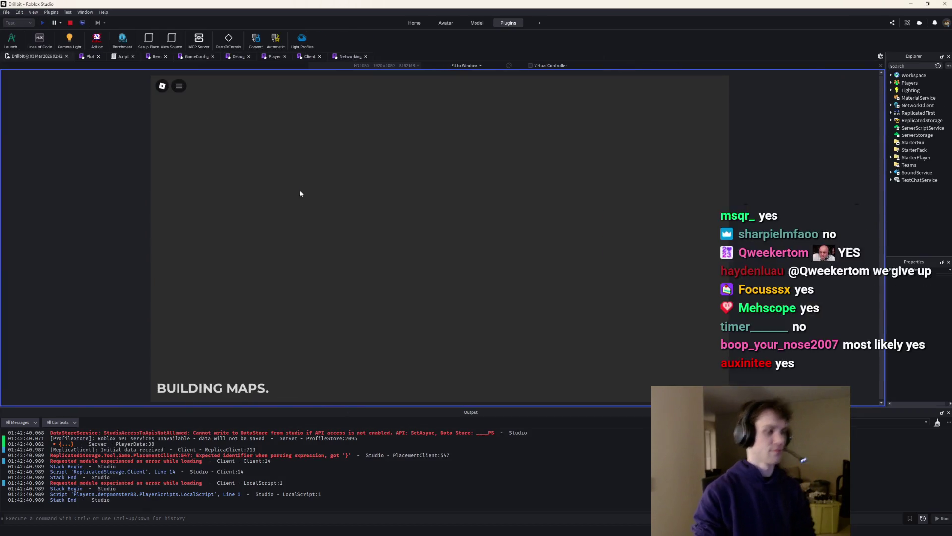
pyautogui.click(254, 456)
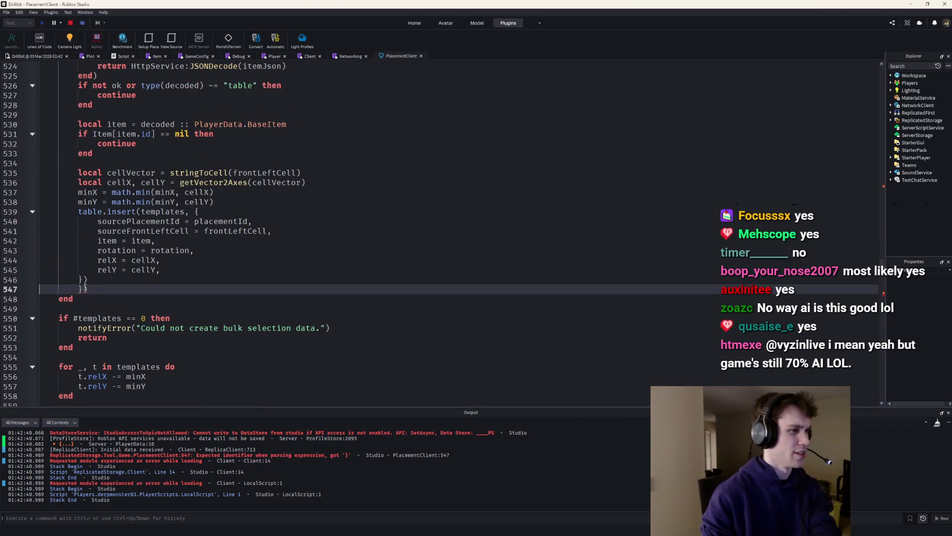
pyautogui.scroll(4, 126, 177)
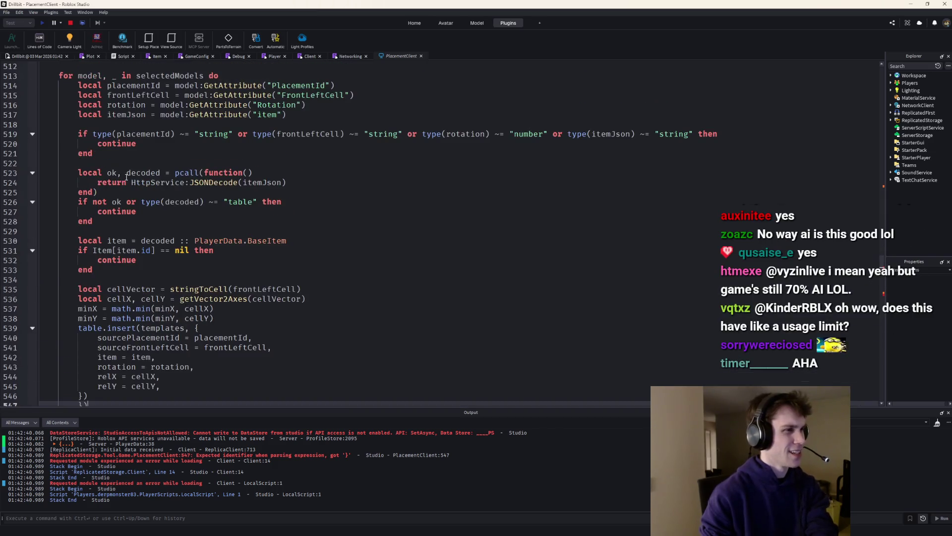
pyautogui.click(70, 23)
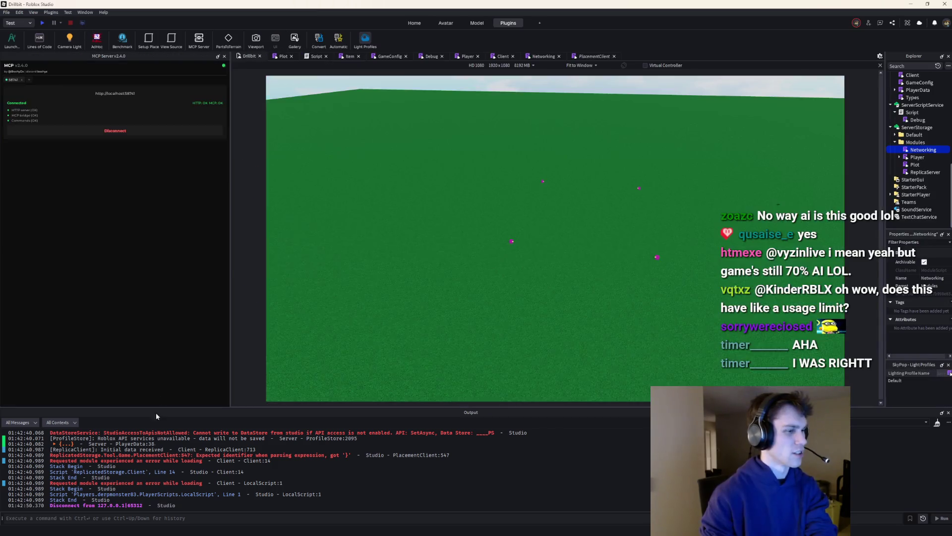
pyautogui.click(160, 456)
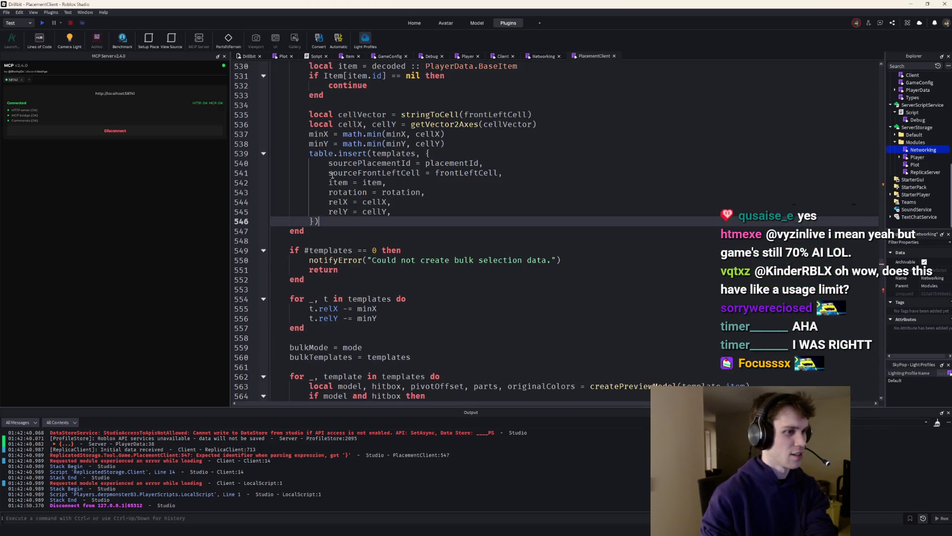
pyautogui.click(43, 23)
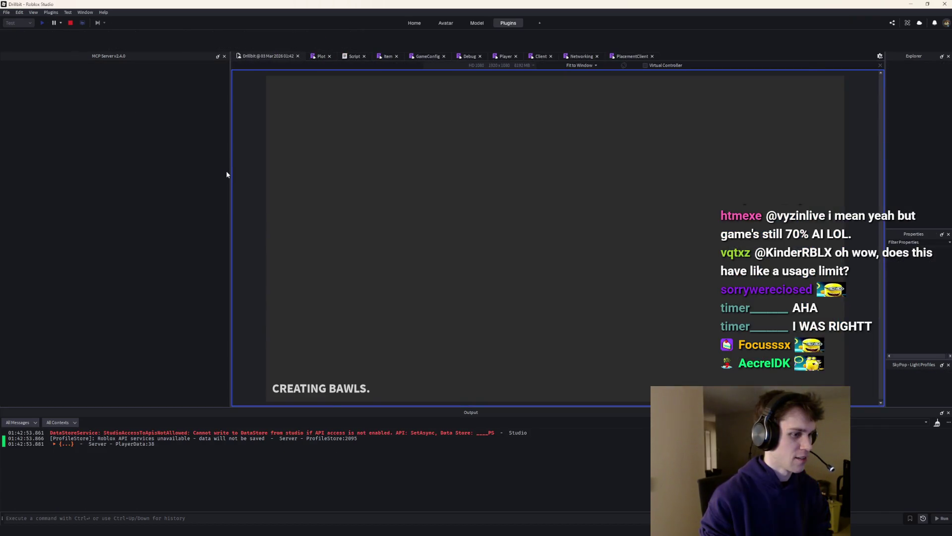
pyautogui.click(158, 455)
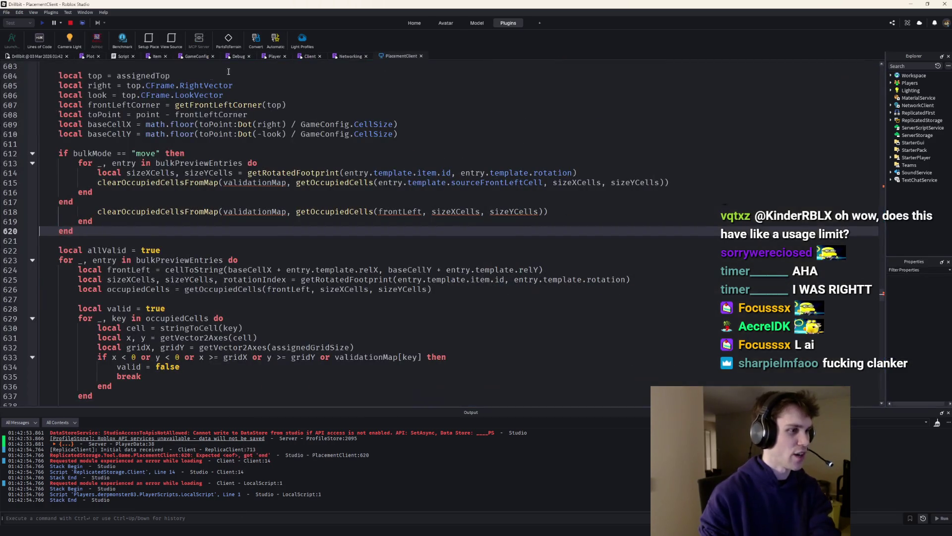
pyautogui.click(70, 23)
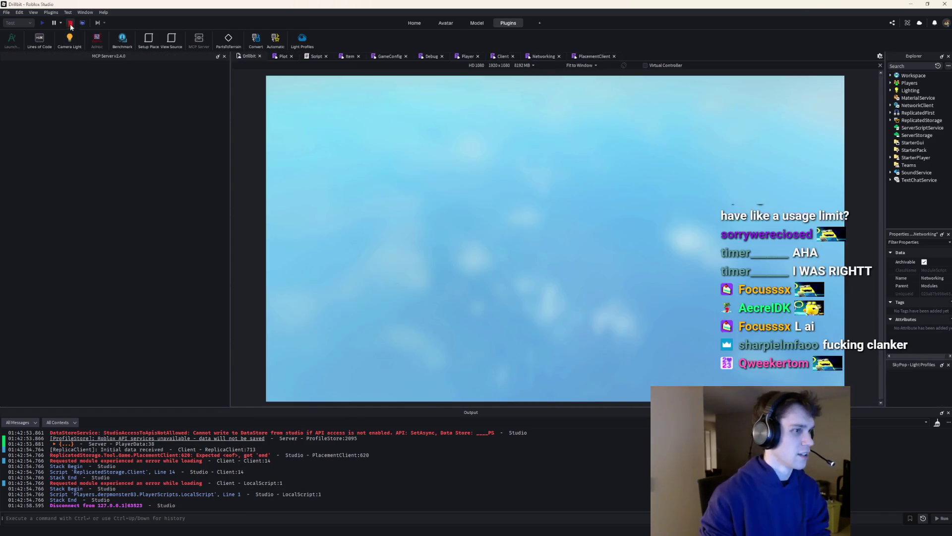
pyautogui.click(155, 455)
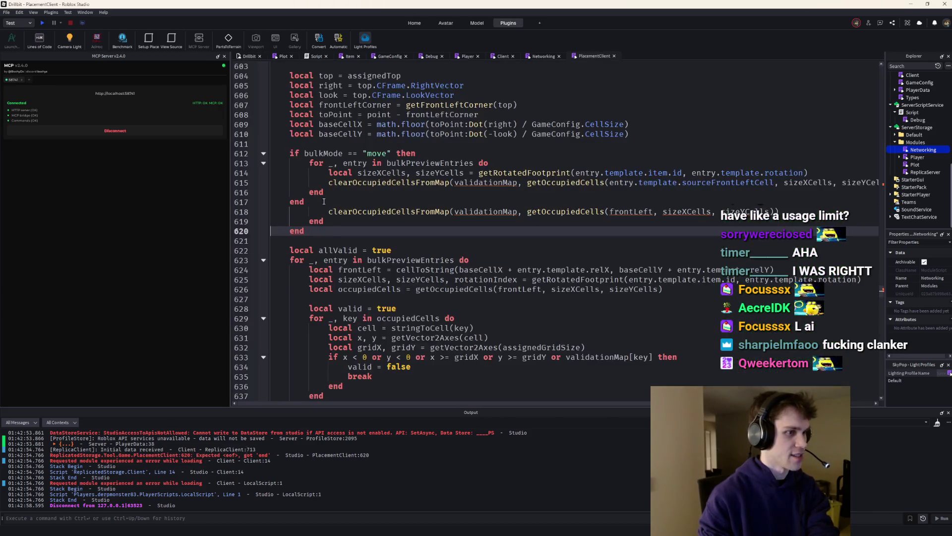
# Delete the stray lines 618–620 in PlacementClient and start a fresh play test
pyautogui.moveTo(305, 231); pyautogui.dragTo(330, 213)
pyautogui.press('BackSpace')
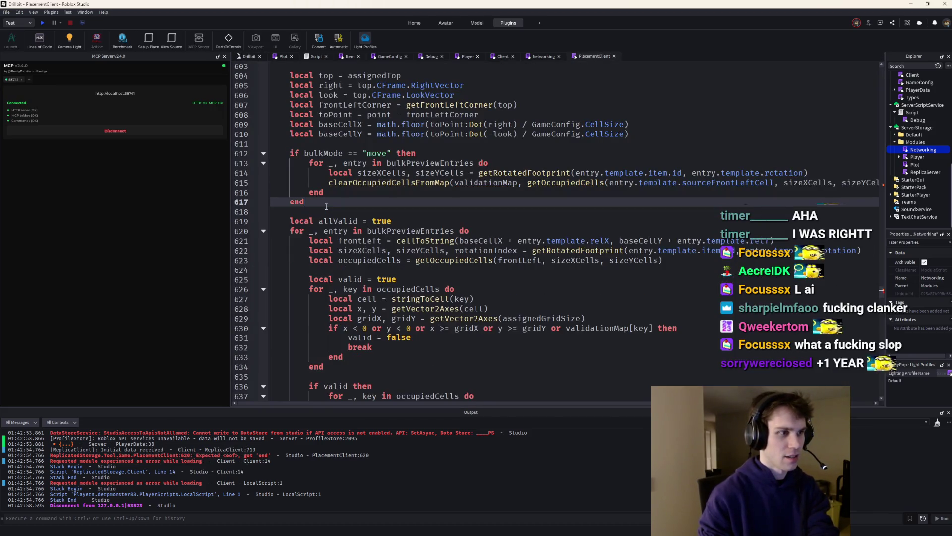
pyautogui.scroll(-10, 346, 231)
pyautogui.scroll(-3, 346, 231)
pyautogui.scroll(6, 346, 231)
pyautogui.scroll(-20, 346, 231)
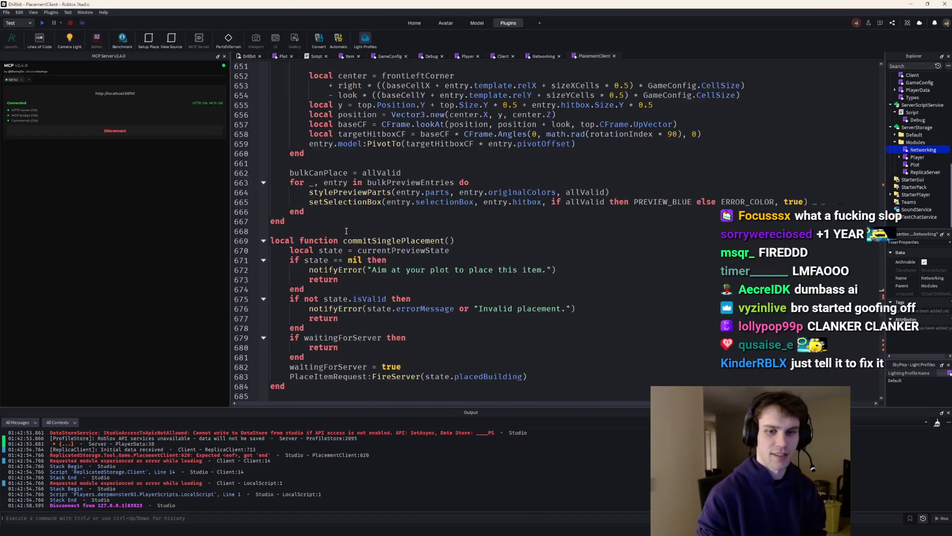
pyautogui.scroll(-20, 882, 349)
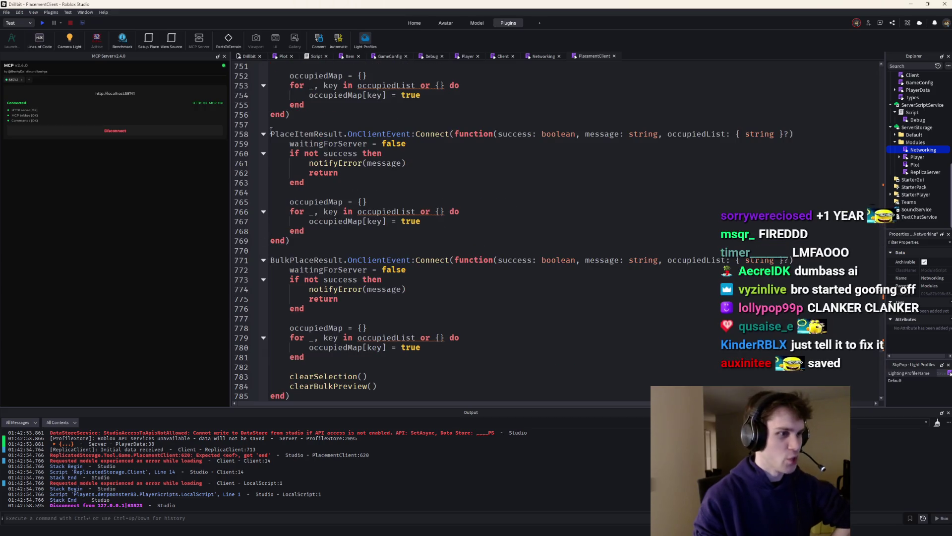
pyautogui.click(43, 23)
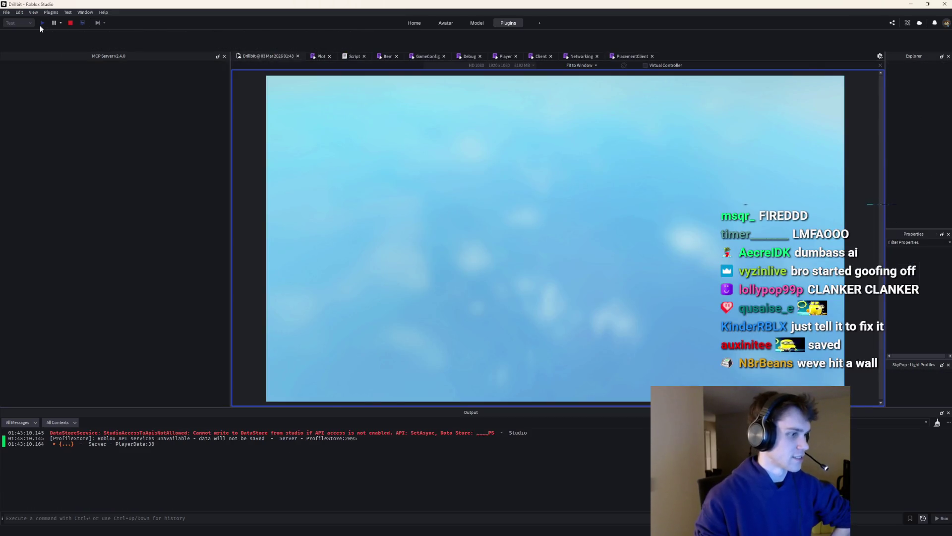
# Walk onto the plot and place a row of wall pieces in the play test
pyautogui.press('w')
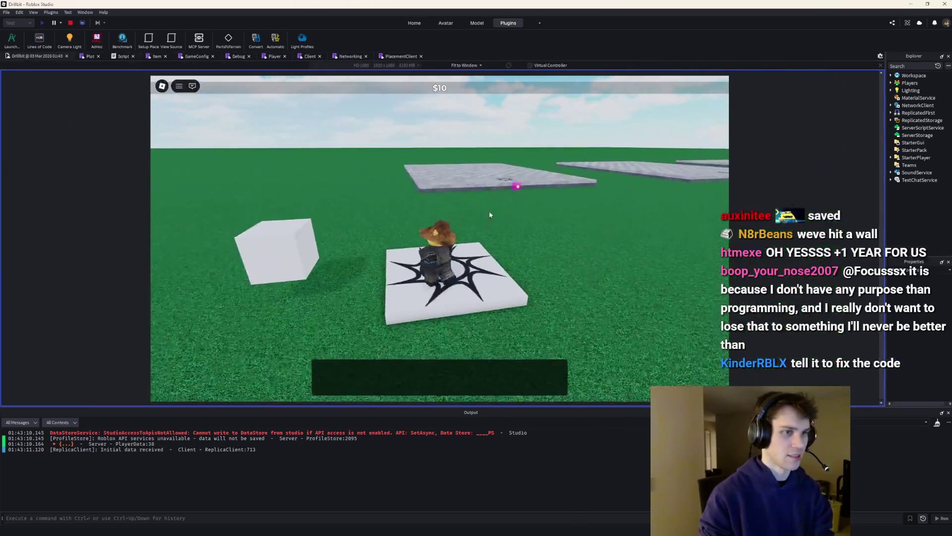
pyautogui.press('w')
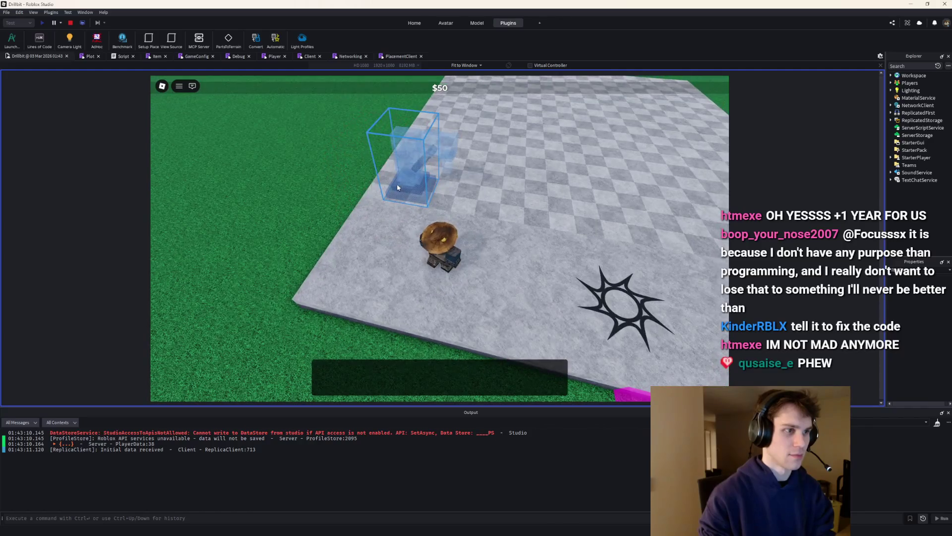
pyautogui.click(392, 144)
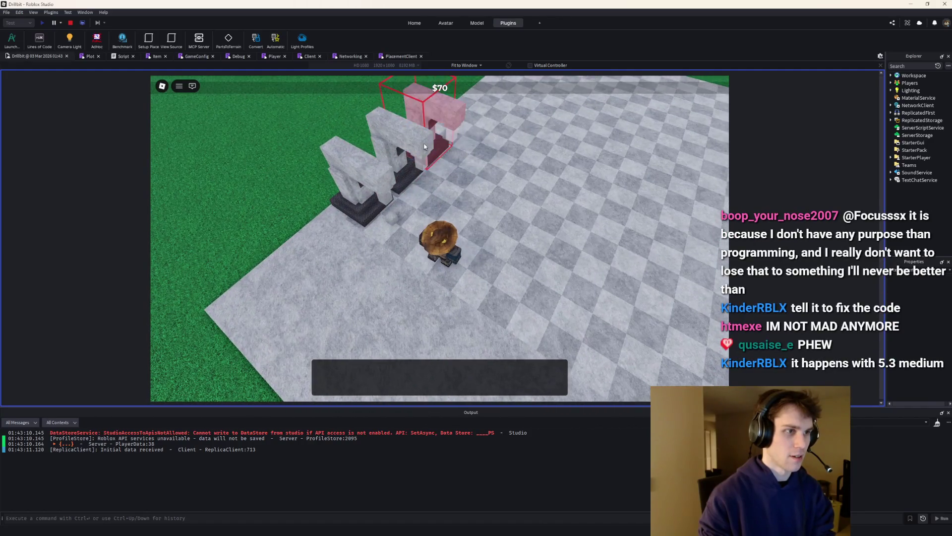
pyautogui.click(397, 144)
pyautogui.scroll(-3, 481, 87)
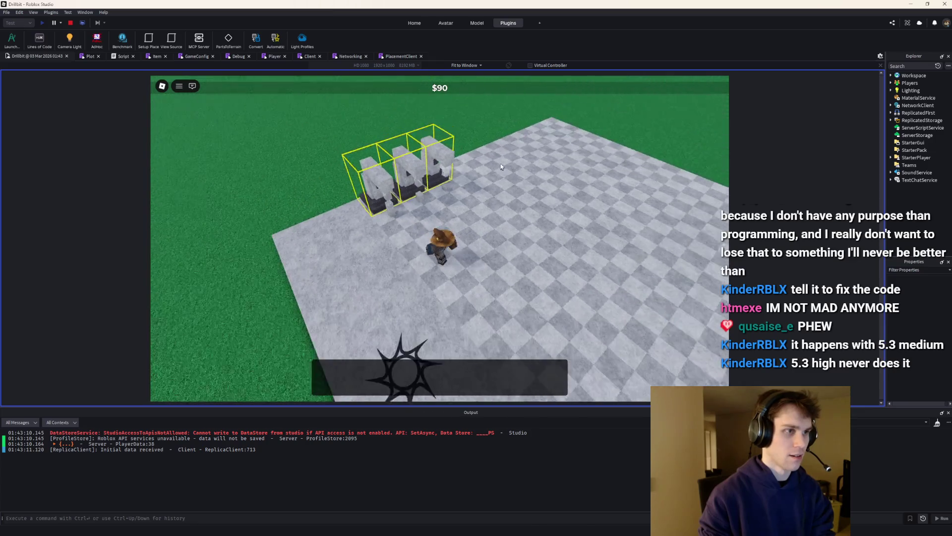
pyautogui.press('Right')
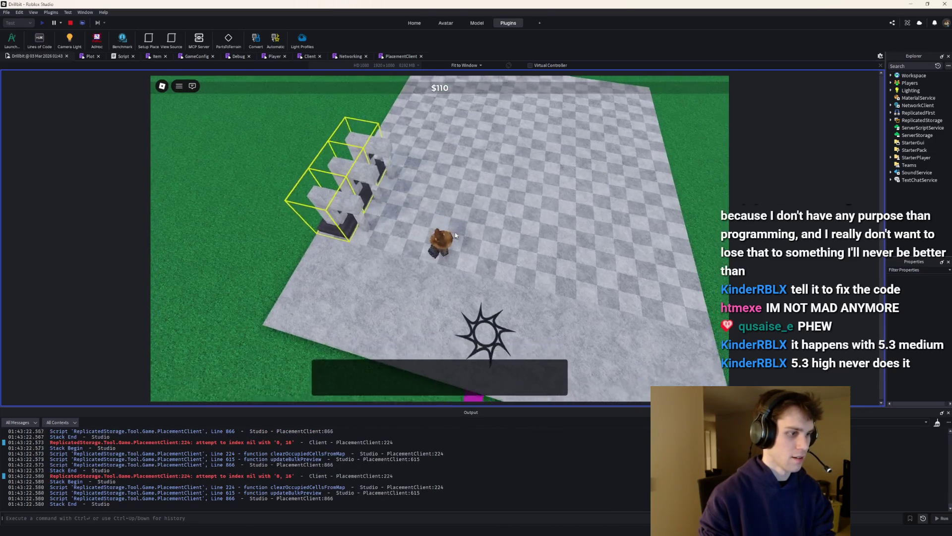
pyautogui.press('w')
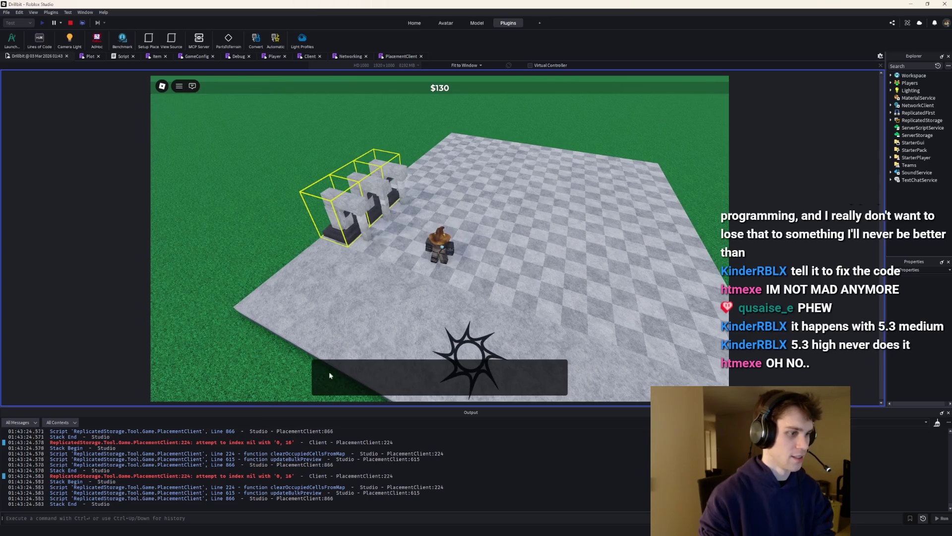
# Try placing the moved wall group, then open PlacementClient at the line 224 error
pyautogui.click(436, 203)
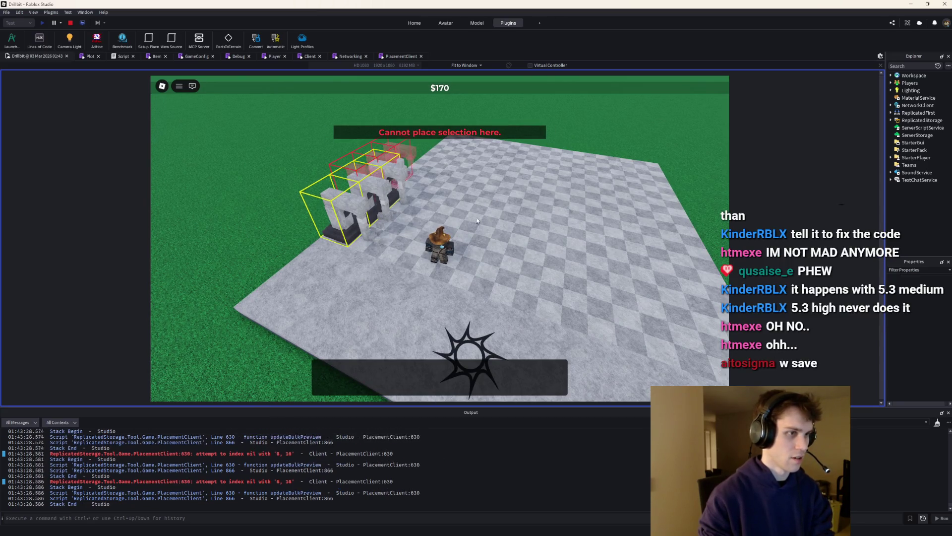
pyautogui.scroll(3, 454, 182)
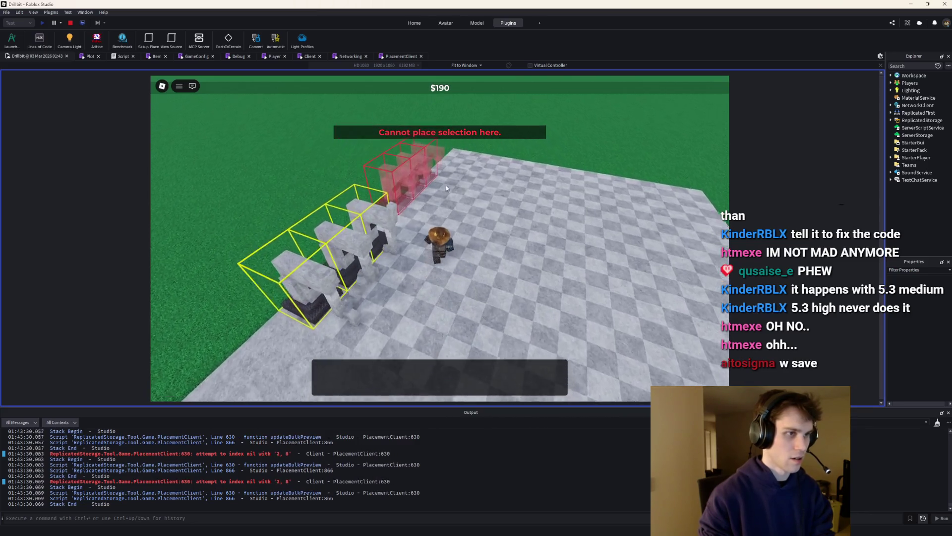
pyautogui.scroll(-5, 447, 189)
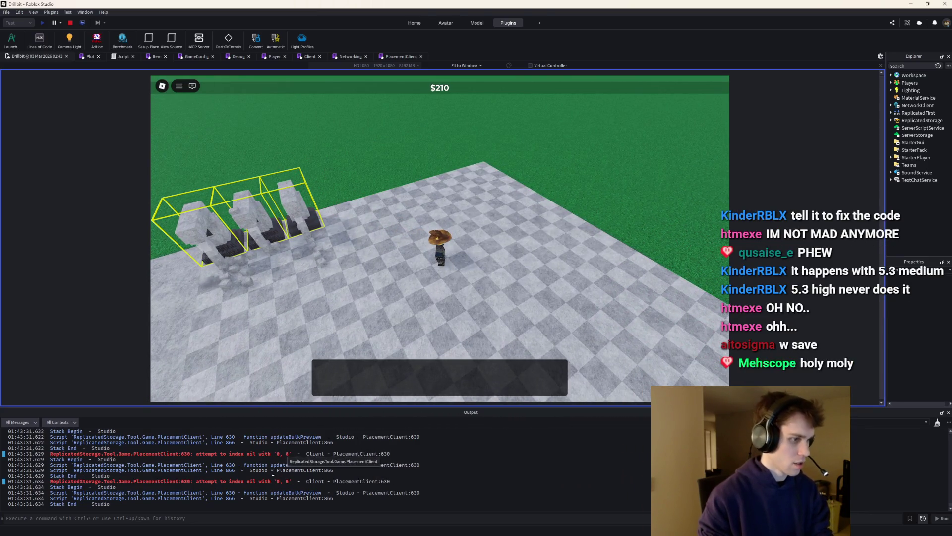
pyautogui.press('a')
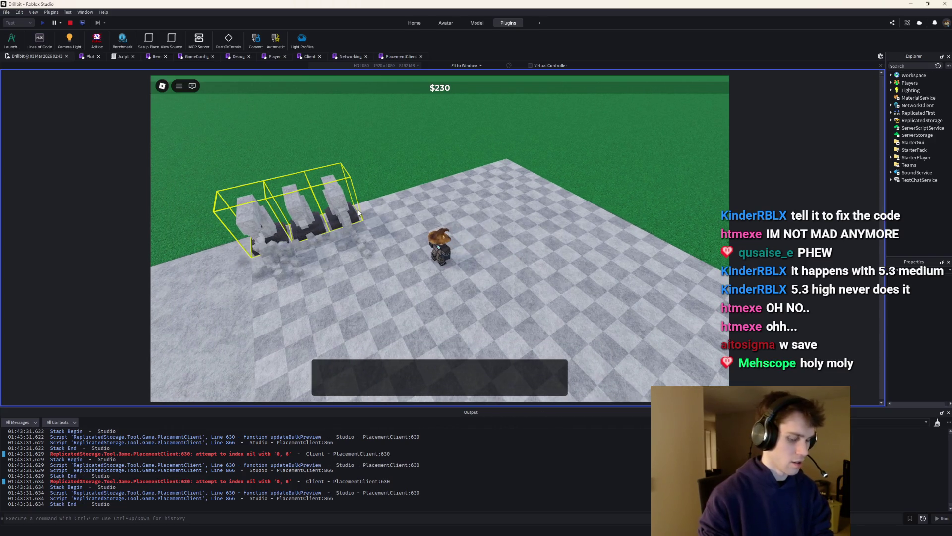
pyautogui.press('Left')
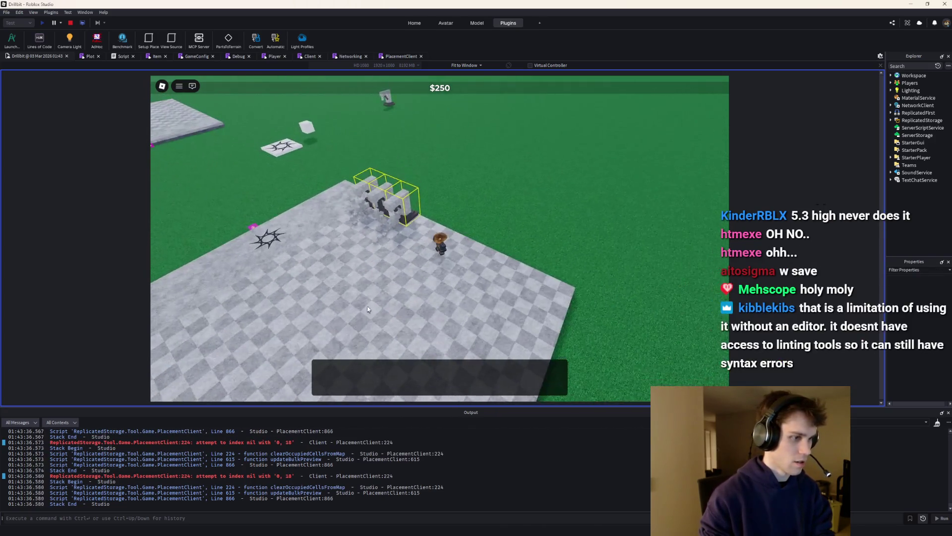
pyautogui.click(199, 476)
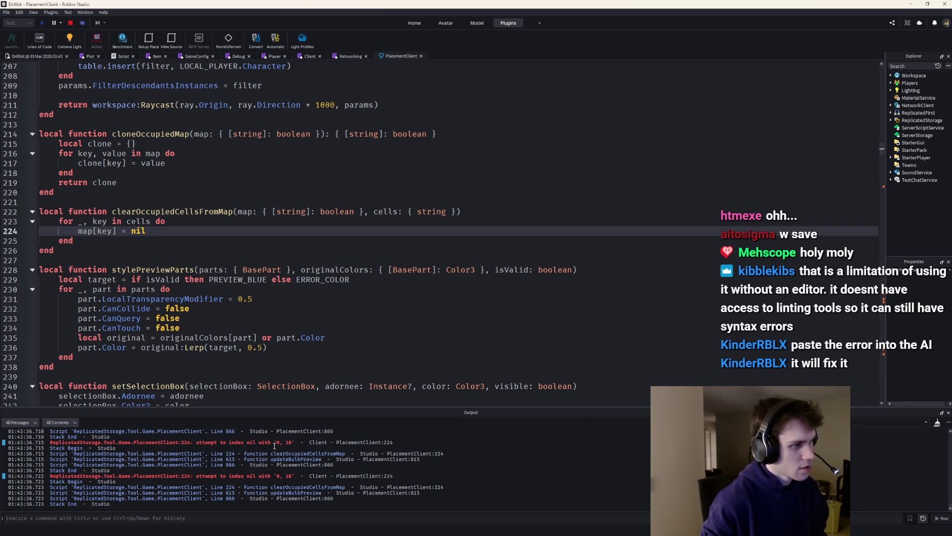
# Stop the play test and open PlacementClient at the clearOccupiedCellsFromMap error
pyautogui.click(85, 231)
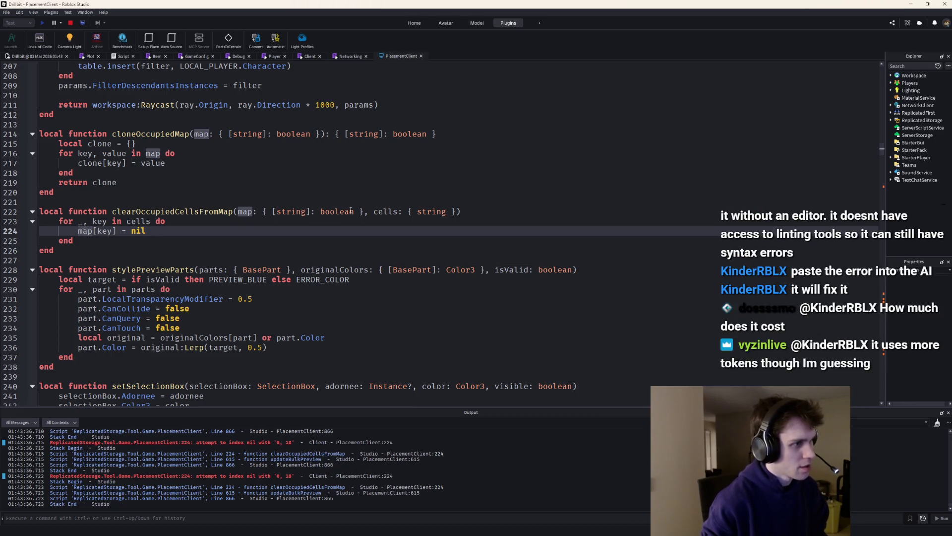
pyautogui.click(503, 213)
pyautogui.press('Return')
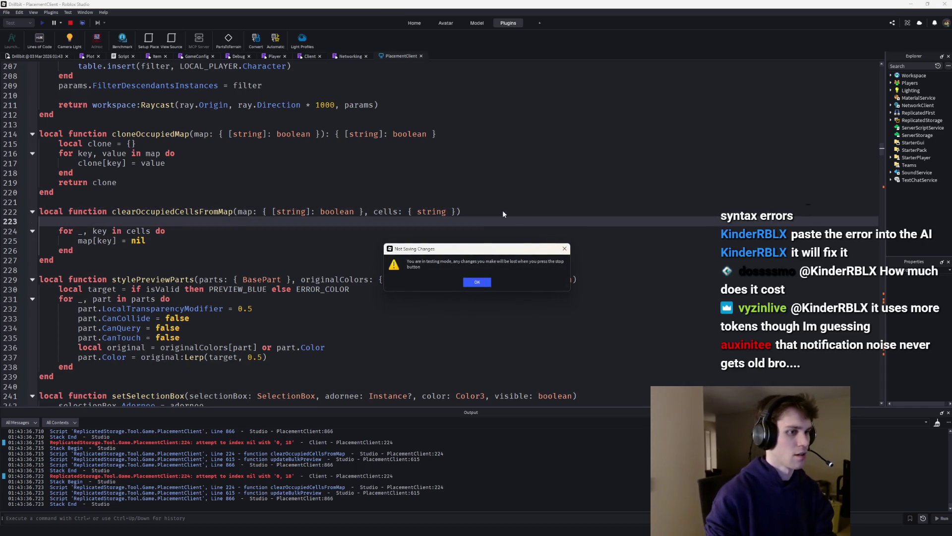
pyautogui.click(477, 282)
pyautogui.hotkey('shift', 'F5')
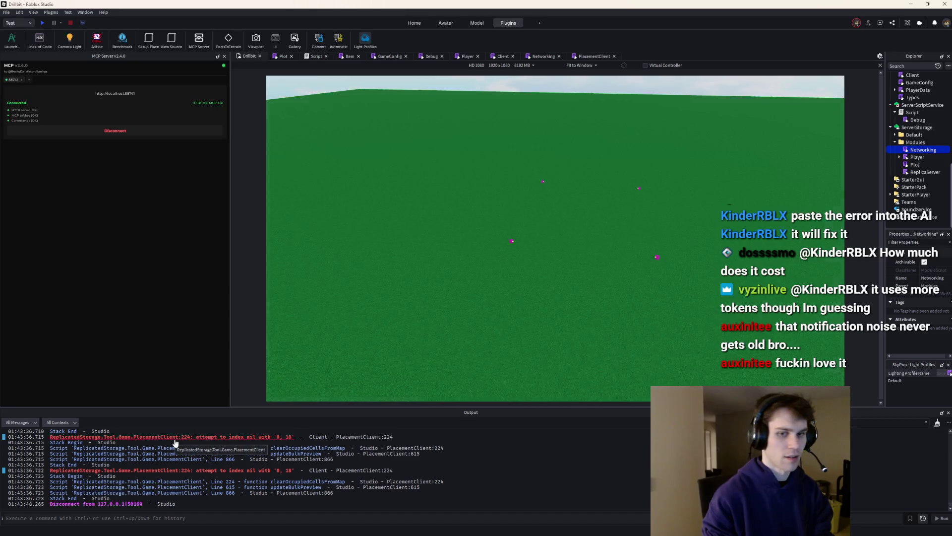
pyautogui.click(174, 438)
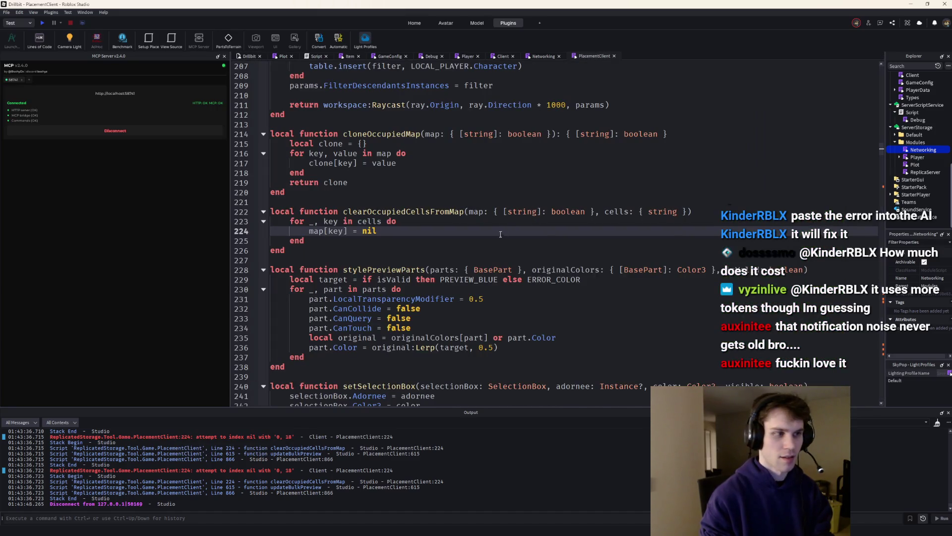
# Add print(debug.traceback()) at the start of clearOccupiedCellsFromMap
pyautogui.click(704, 211)
pyautogui.press('Return')
pyautogui.write('print')
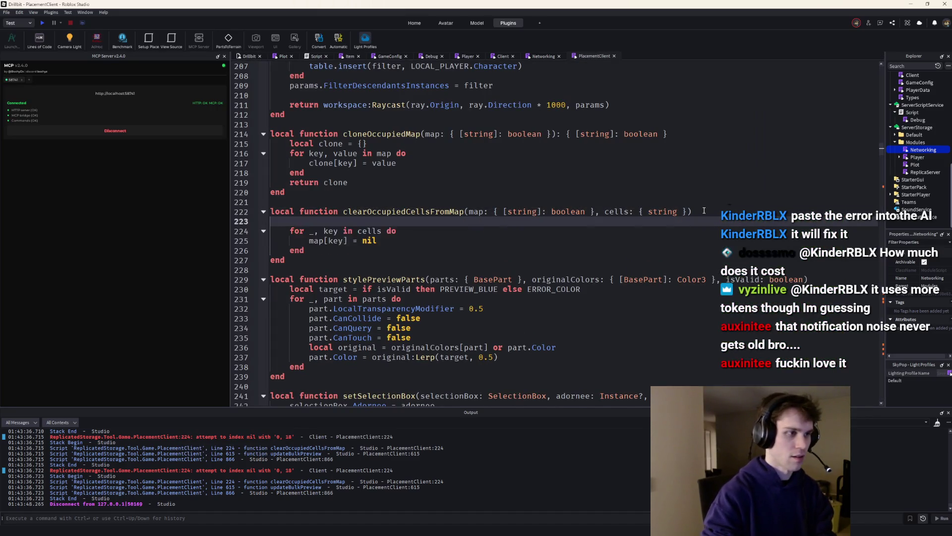
pyautogui.write('(debug.traceback(')
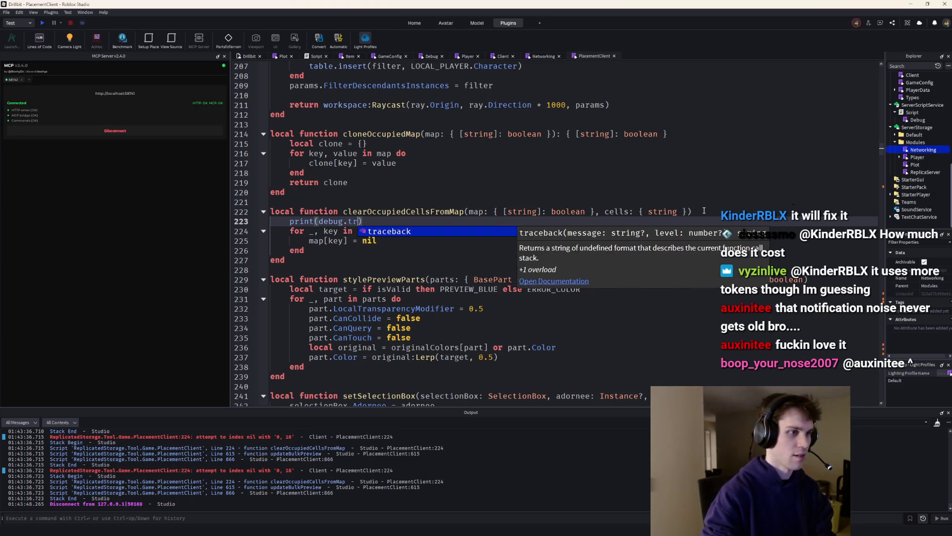
pyautogui.click(44, 22)
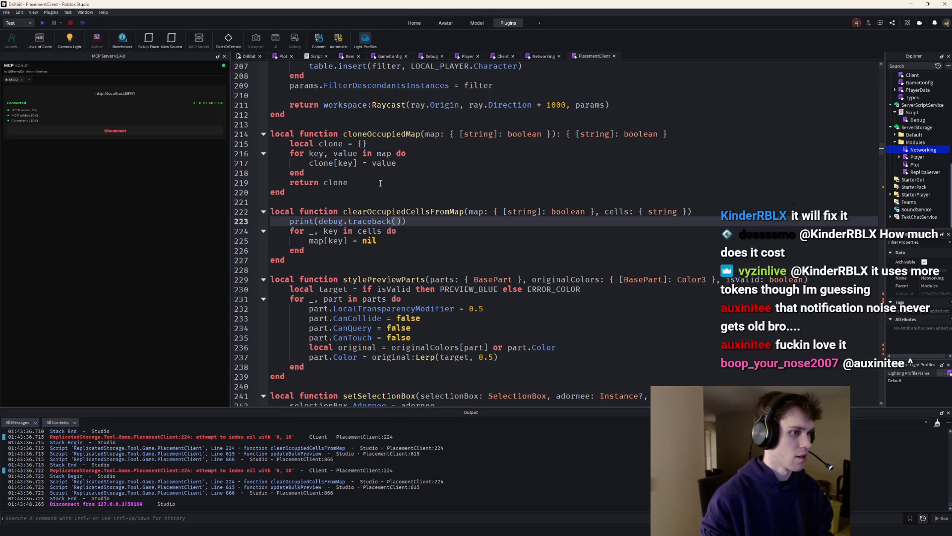
# Search for clearOccupiedCellsFromMap and locate its call on line 616
pyautogui.click(384, 211)
pyautogui.scroll(1, 384, 212)
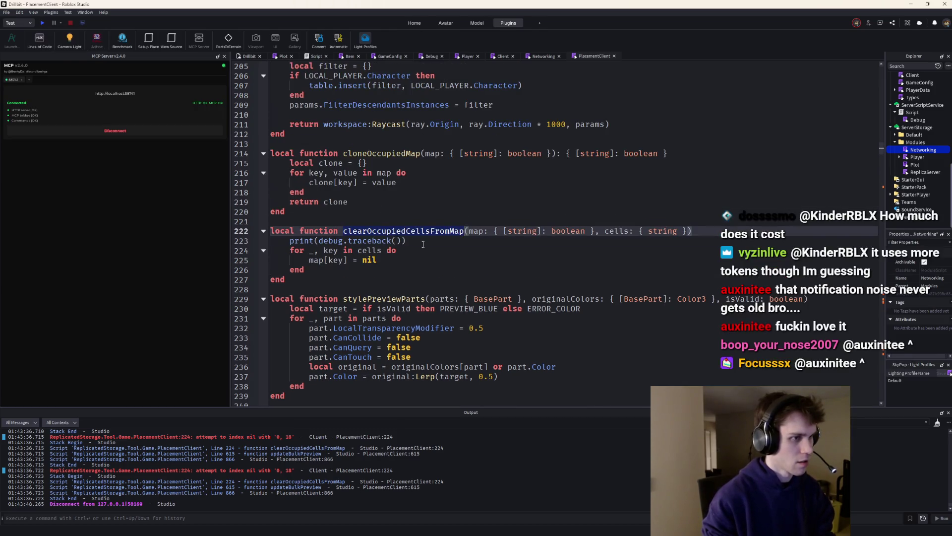
pyautogui.hotkey('ctrl', 'f')
pyautogui.press('Return')
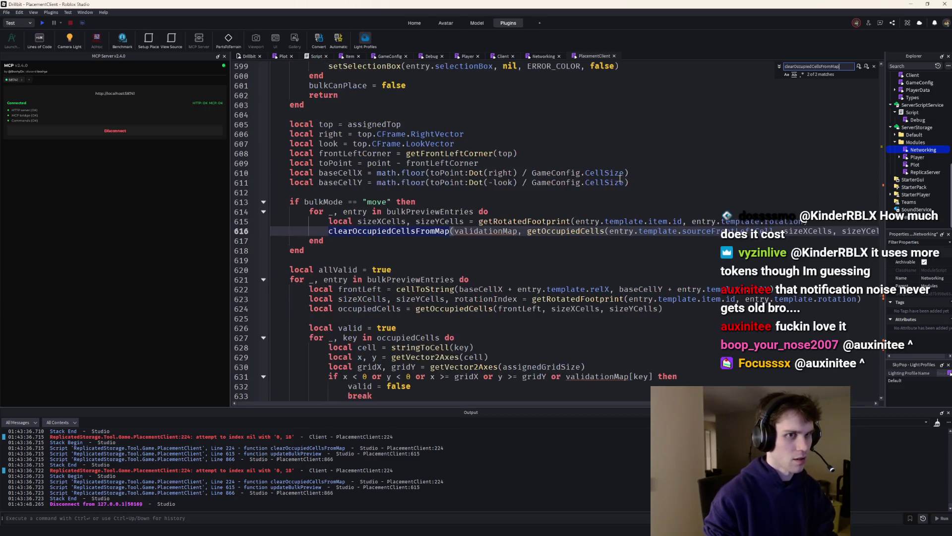
pyautogui.click(490, 229)
pyautogui.scroll(8, 491, 233)
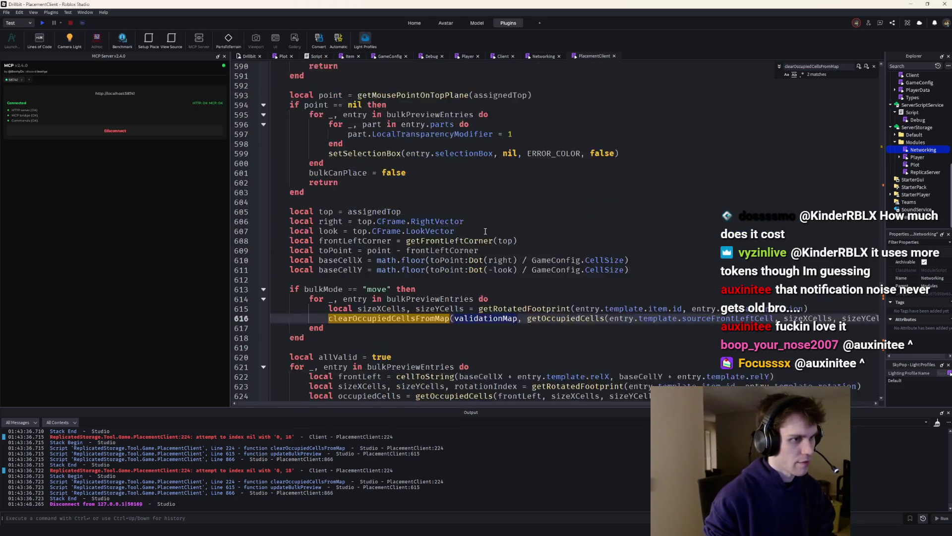
pyautogui.scroll(-6, 493, 243)
pyautogui.scroll(-1, 493, 248)
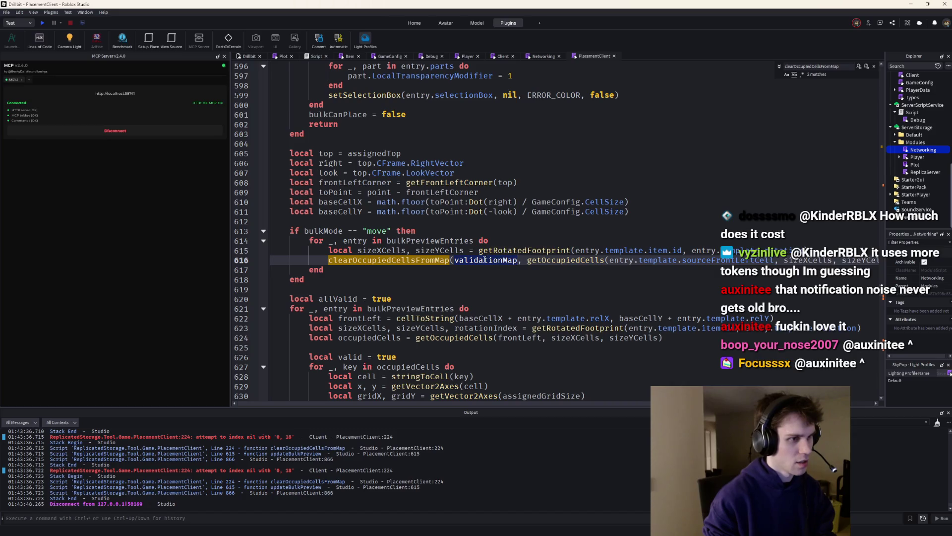
pyautogui.scroll(4, 541, 250)
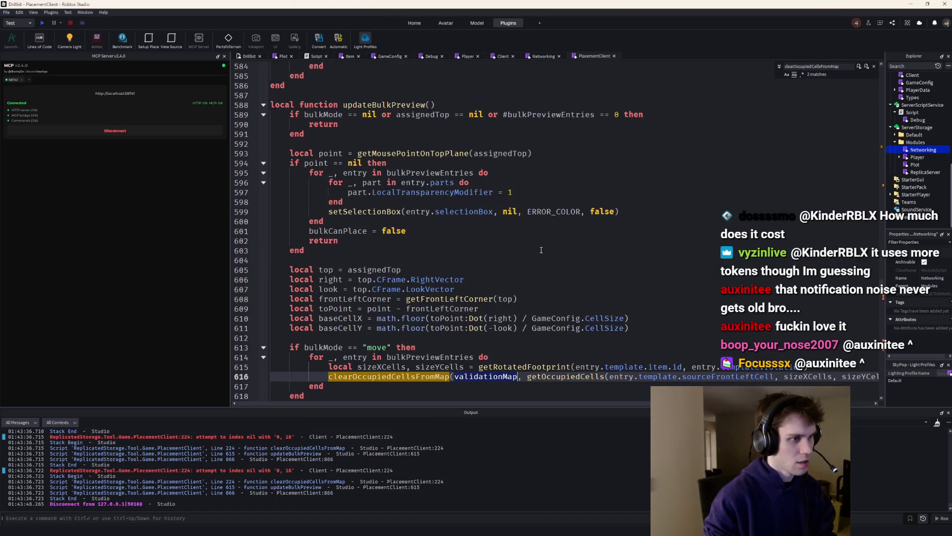
# Begin a new validationMap local below line 604 in updateBulkPreview
pyautogui.click(385, 262)
pyautogui.write('lo')
pyautogui.press('BackSpace')
pyautogui.press('BackSpace')
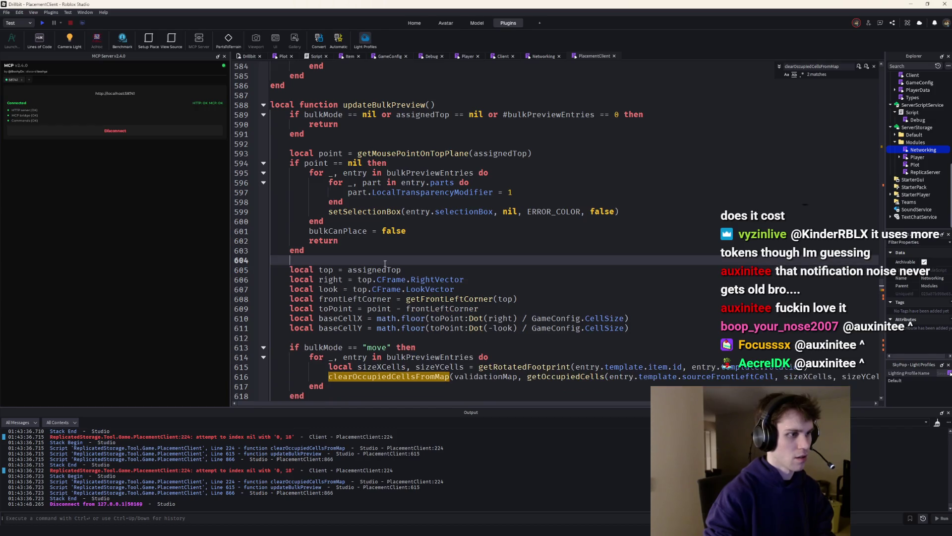
pyautogui.press('Return')
pyautogui.write('local validationMap = {')
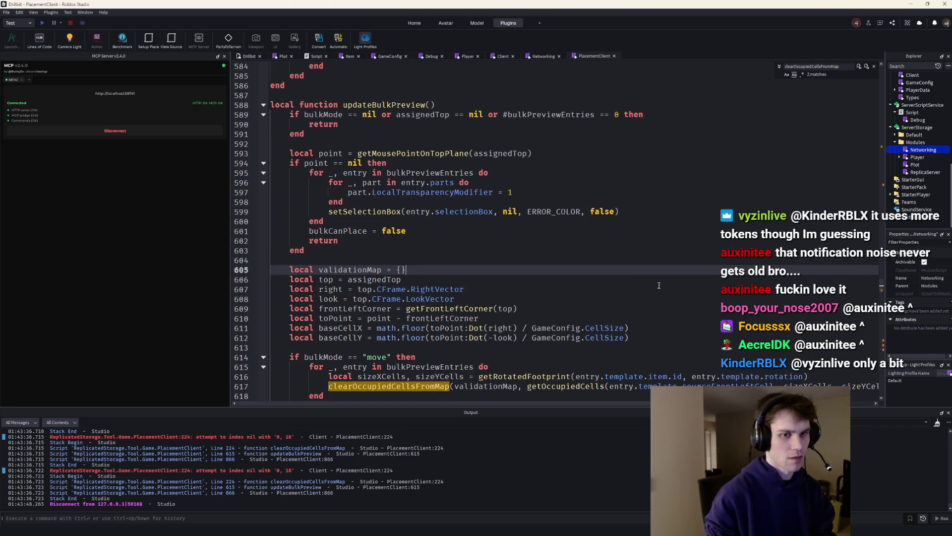
pyautogui.scroll(-9, 814, 321)
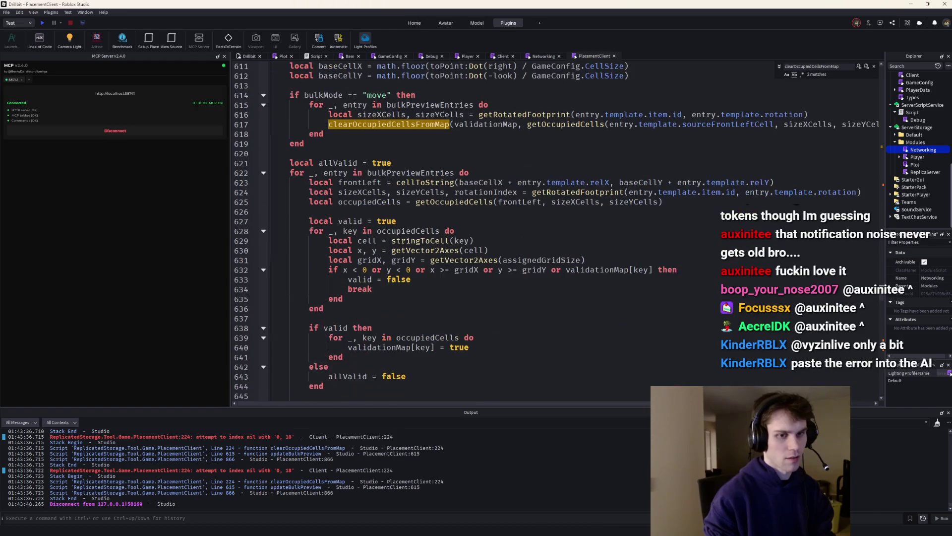
pyautogui.scroll(-20, 461, 230)
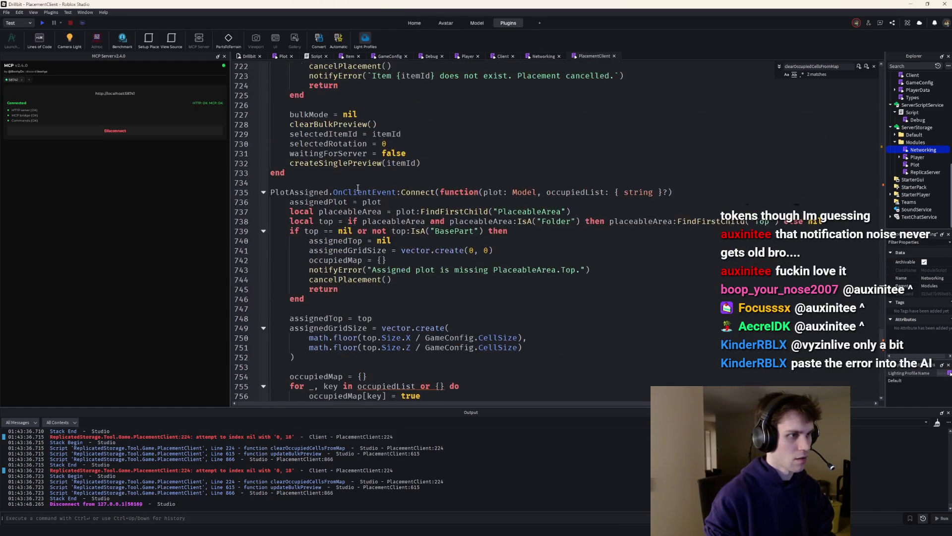
pyautogui.click(881, 191)
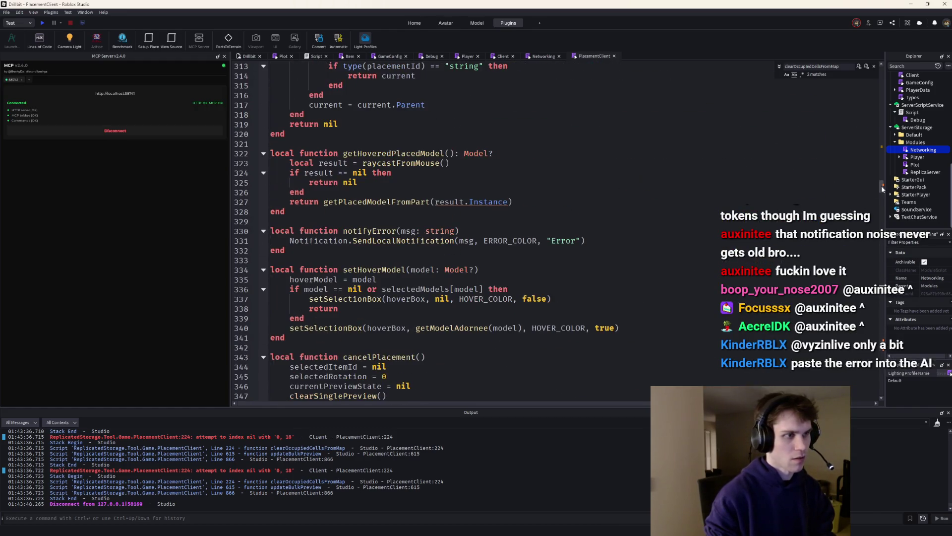
# Start a play test and walk the character onto the player's plot
pyautogui.click(44, 23)
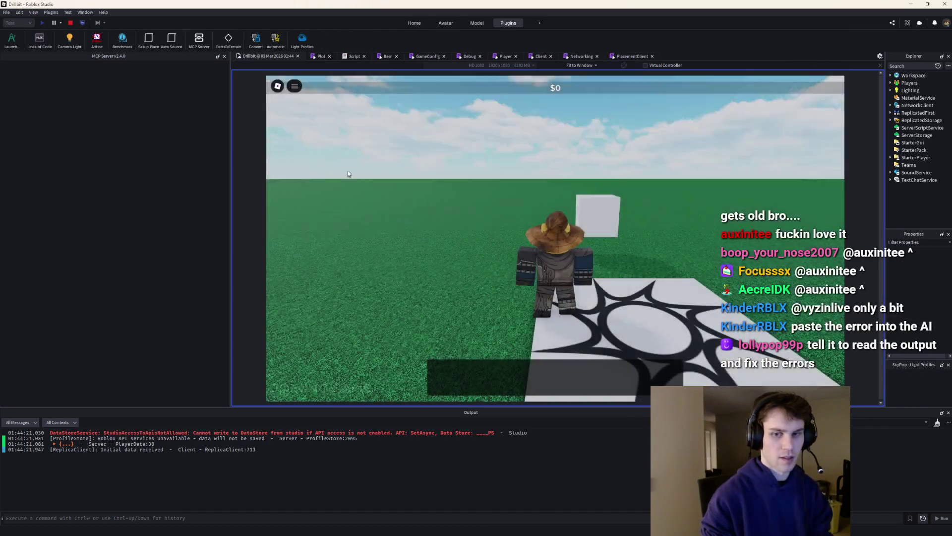
pyautogui.press('w')
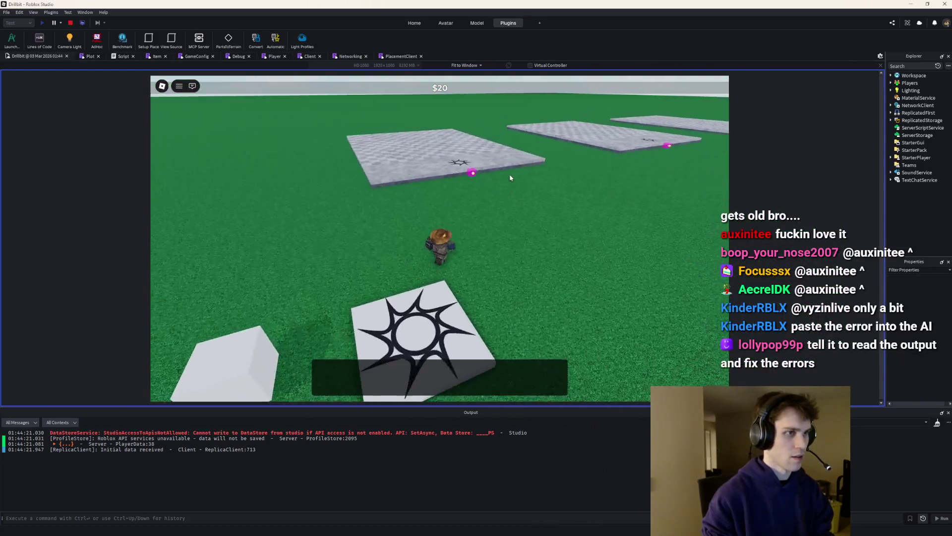
pyautogui.press('w')
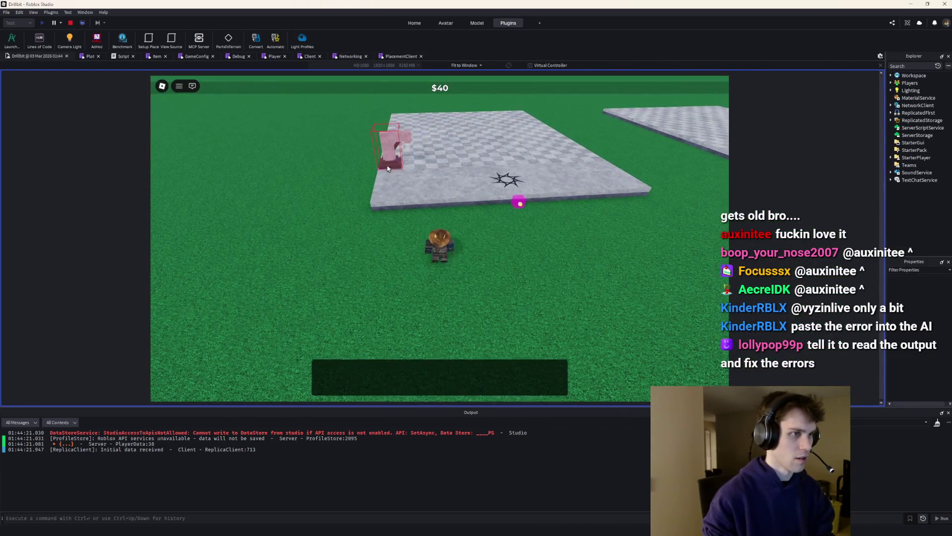
pyautogui.press('w')
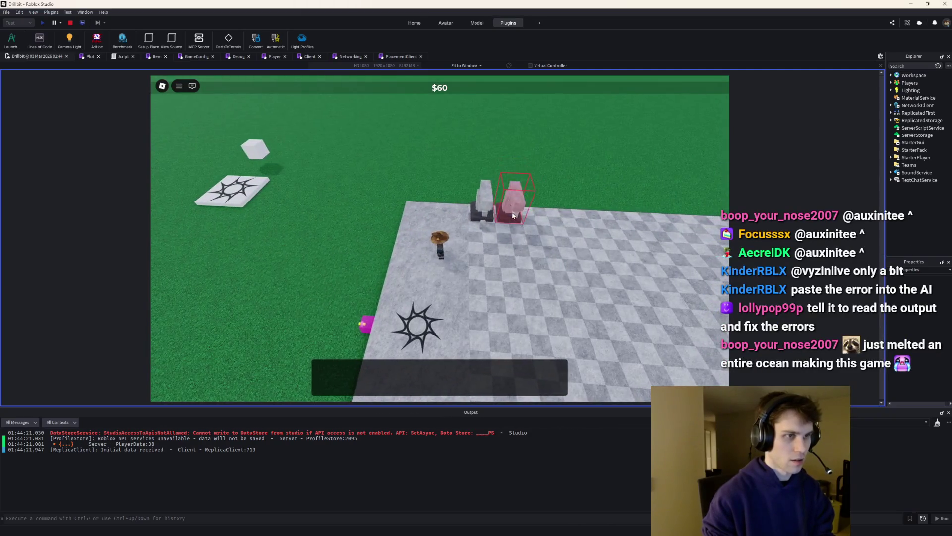
# Bulk-select three placed objects, place several copied rows of them, then stop the test
pyautogui.click(512, 215)
pyautogui.click(519, 221)
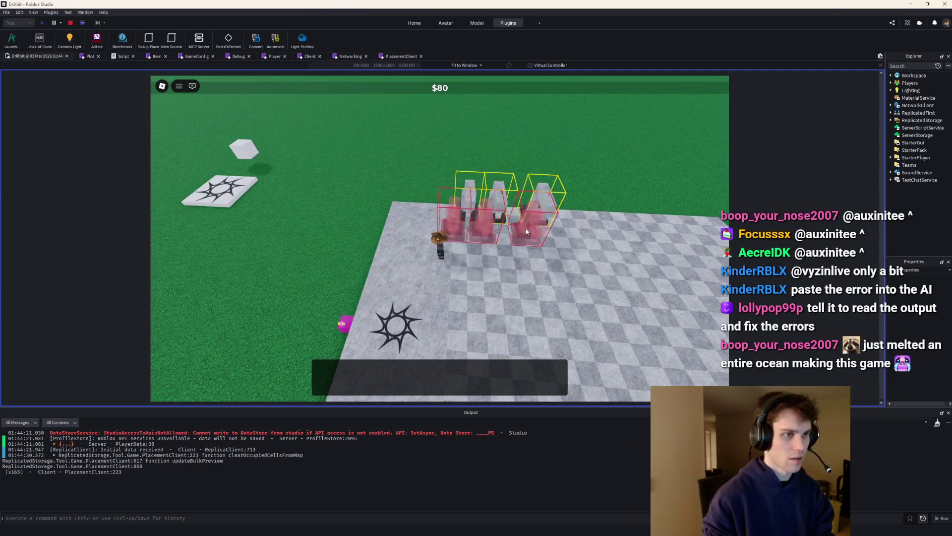
pyautogui.press('s')
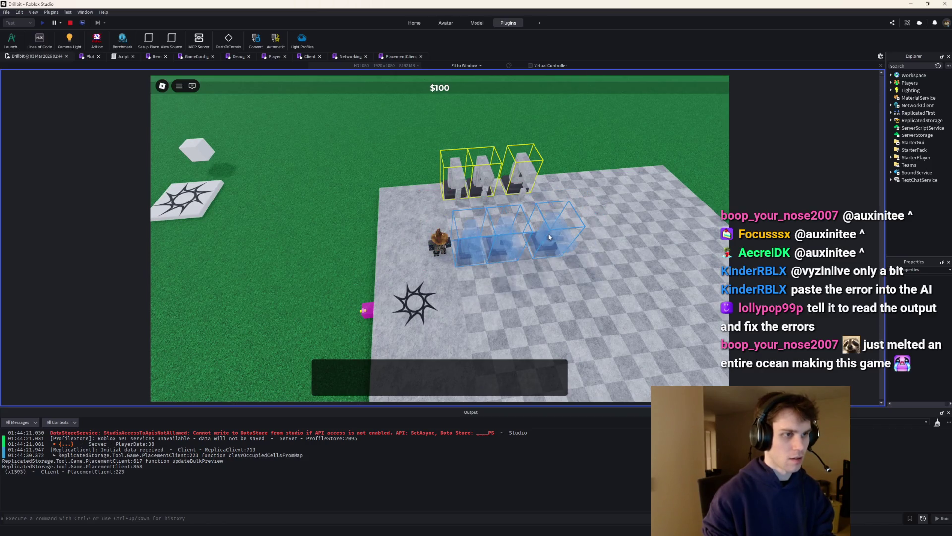
pyautogui.click(550, 237)
pyautogui.click(613, 292)
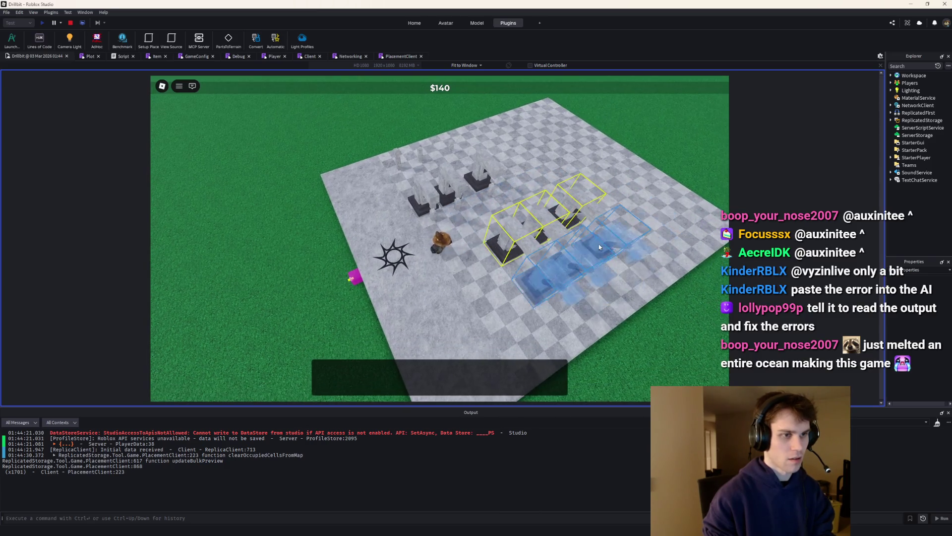
pyautogui.click(616, 265)
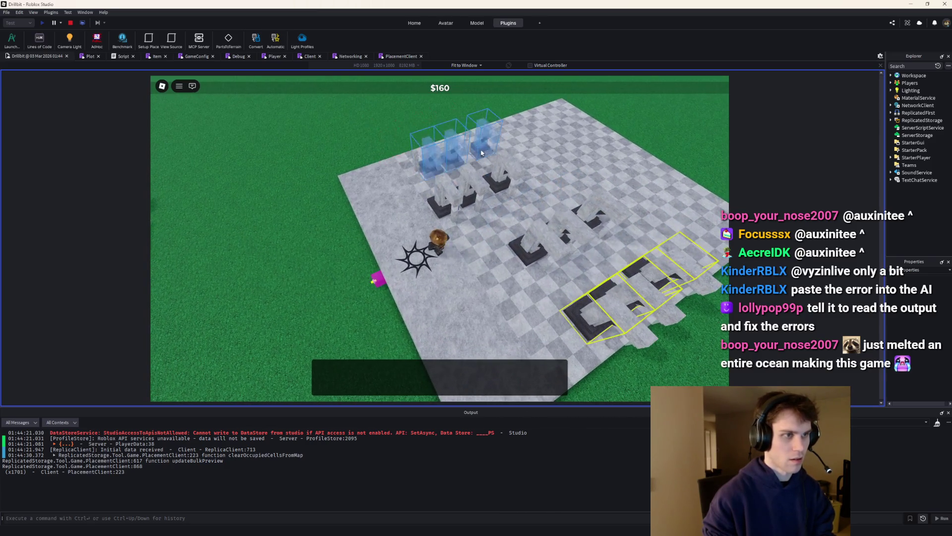
pyautogui.click(447, 144)
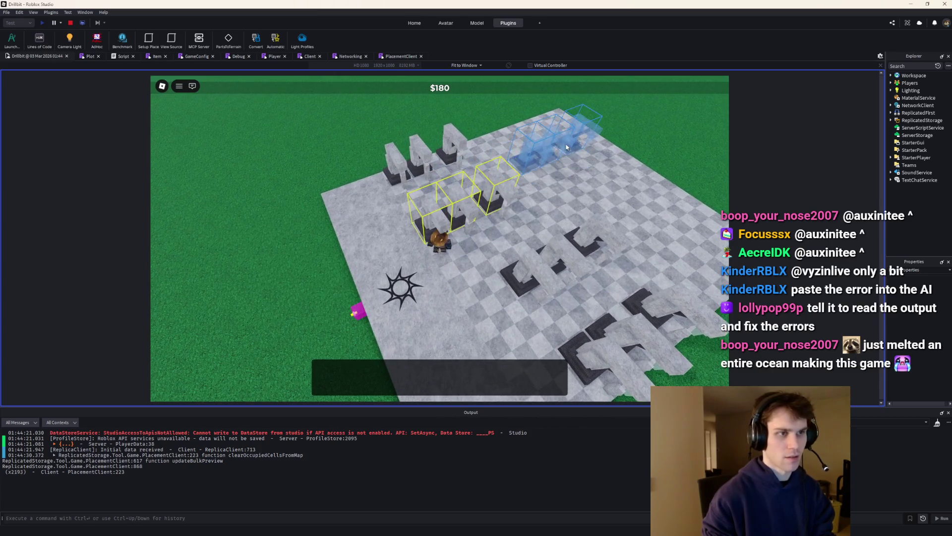
pyautogui.click(546, 160)
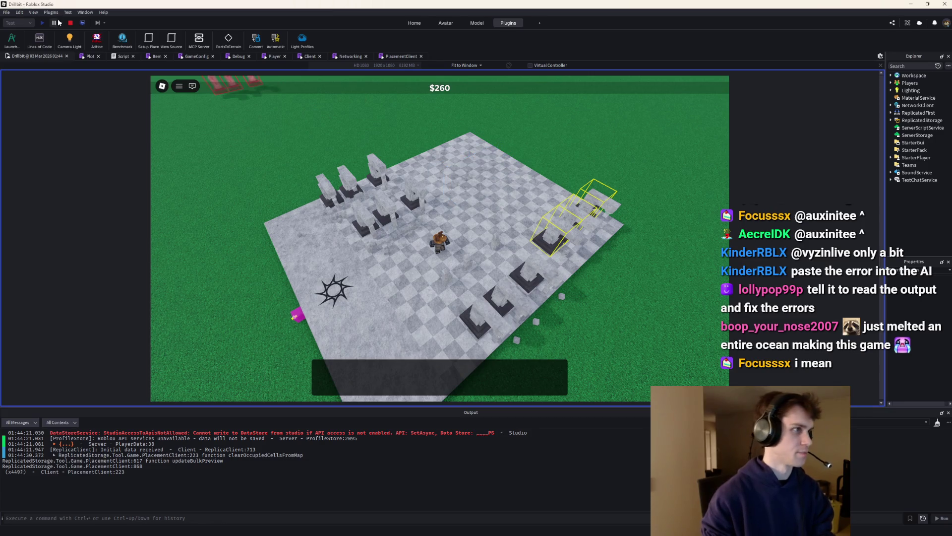
pyautogui.hotkey('shift', 'F5')
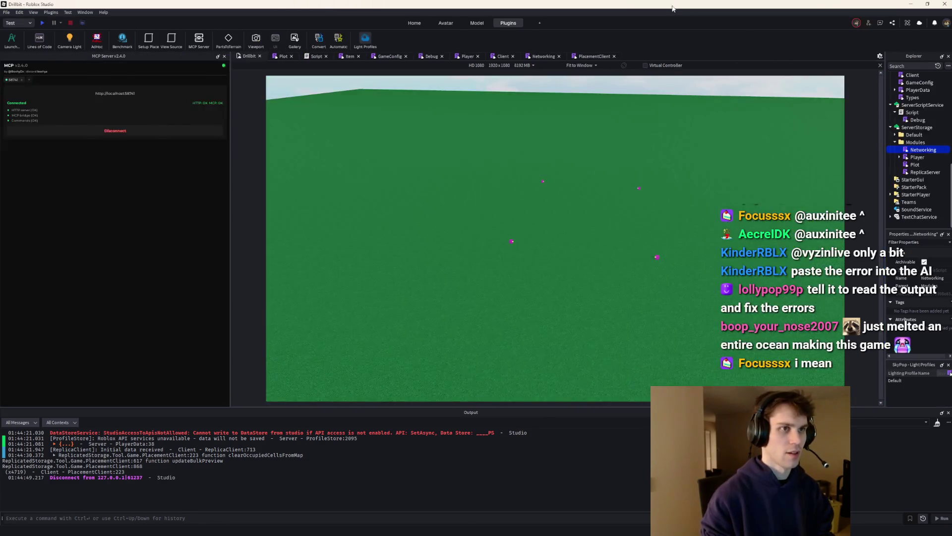
# Clear the old prompt and begin the bug report 'When clicking R, it does not rotate…'
pyautogui.press('Return')
pyautogui.hotkey('ctrl', 'BackSpace')
pyautogui.hotkey('ctrl', 'BackSpace')
pyautogui.hotkey('ctrl', 'BackSpace')
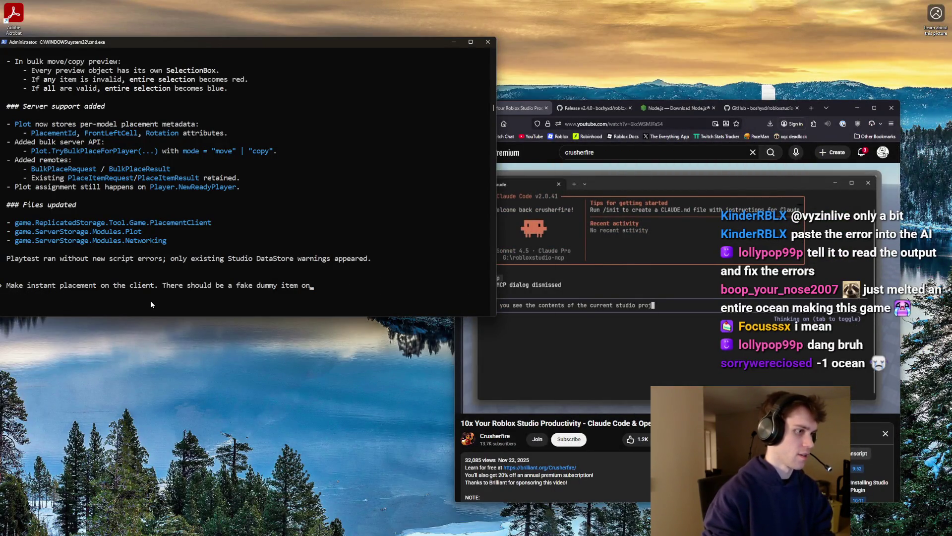
pyautogui.hotkey('ctrl', 'BackSpace')
pyautogui.hotkey('ctrl', 'BackSpace')
pyautogui.hotkey('ctrl', 'BackSpace')
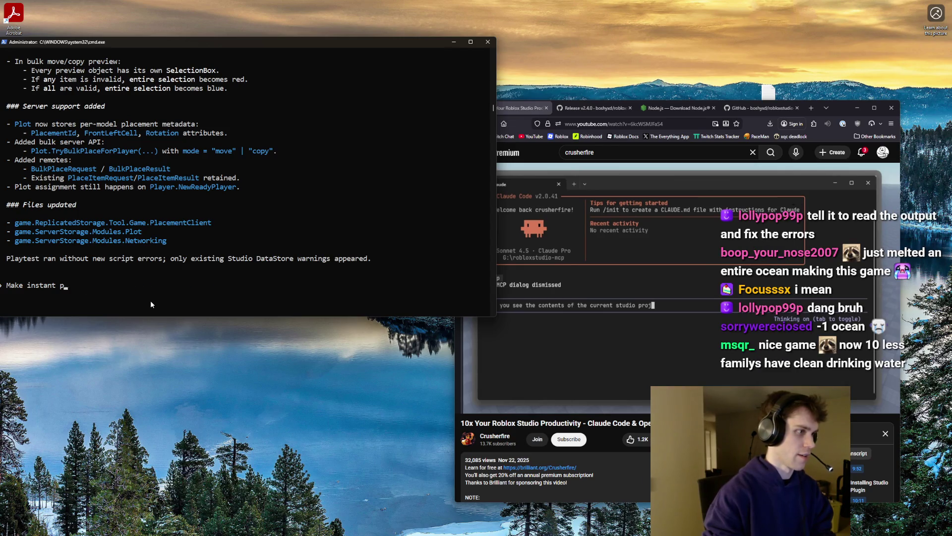
pyautogui.write('It is')
pyautogui.hotkey('ctrl', 'BackSpace')
pyautogui.hotkey('ctrl', 'BackSpace')
pyautogui.write('When clicking R,,')
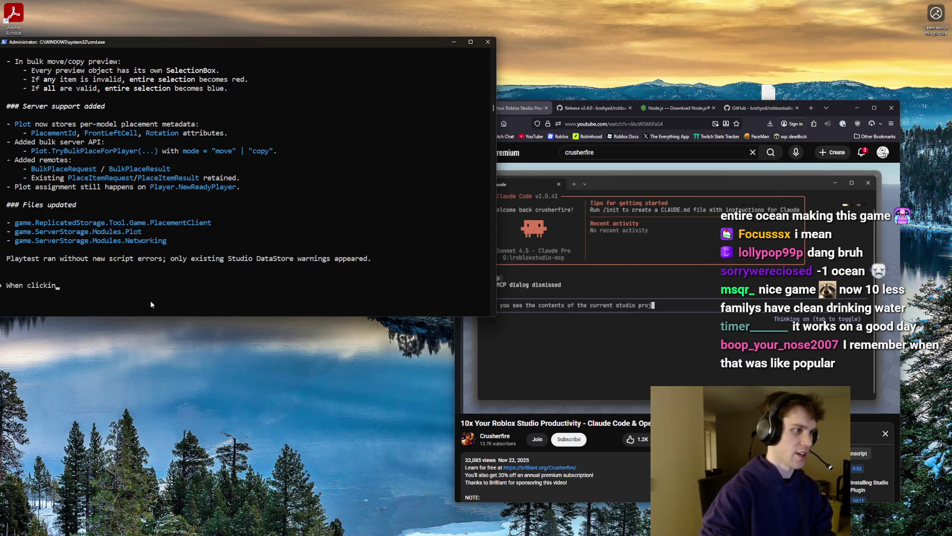
pyautogui.press('BackSpace')
pyautogui.write('it does not rotate')
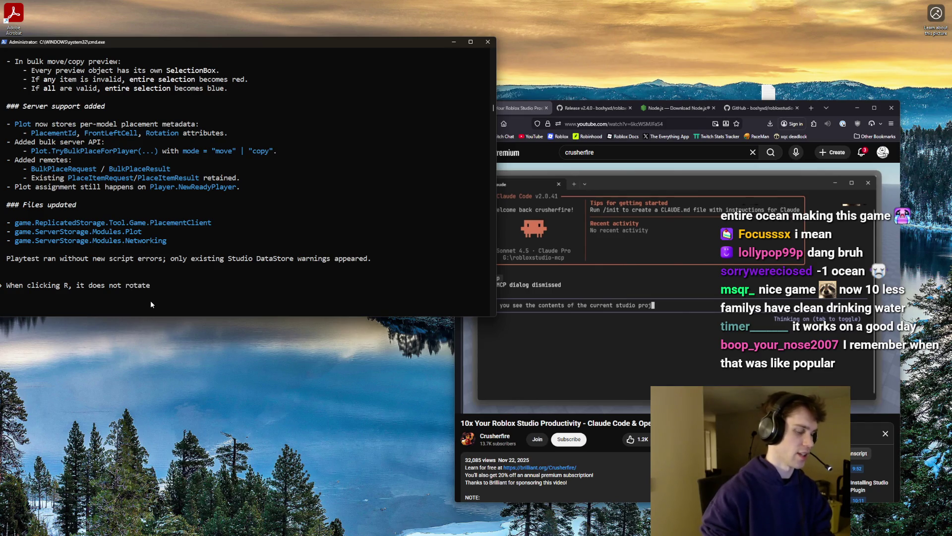
# Finish the report that R doesn't rotate the selection when copying/moving, and submit 'Fix this'
pyautogui.hotkey('ctrl', 'Left')
pyautogui.hotkey('ctrl', 'Left')
pyautogui.press('BackSpace')
pyautogui.press('BackSpace')
pyautogui.write('when copying/moving,')
pyautogui.press('Right')
pyautogui.press('Right')
pyautogui.press('BackSpace')
pyautogui.press('BackSpace')
pyautogui.press('BackSpace')
pyautogui.press('BackSpace')
pyautogui.write('the ')
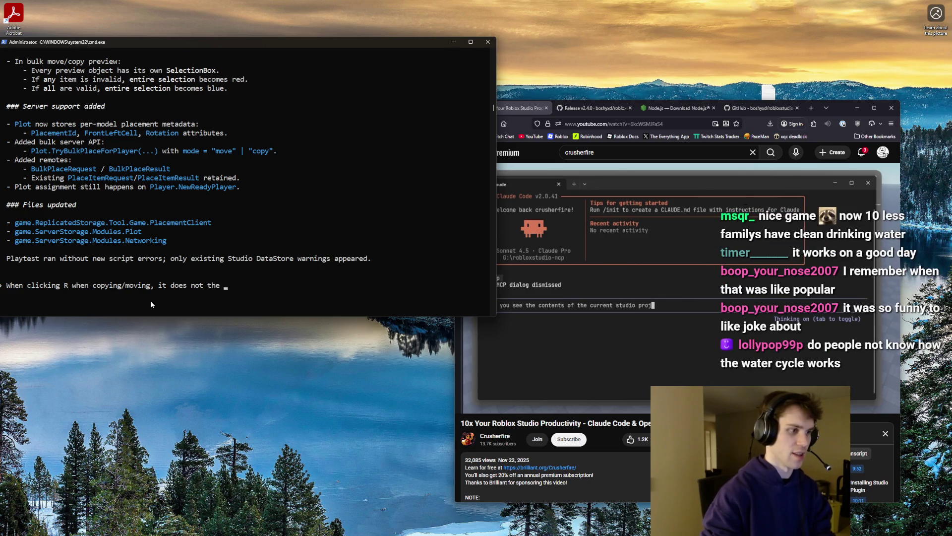
pyautogui.write('selection')
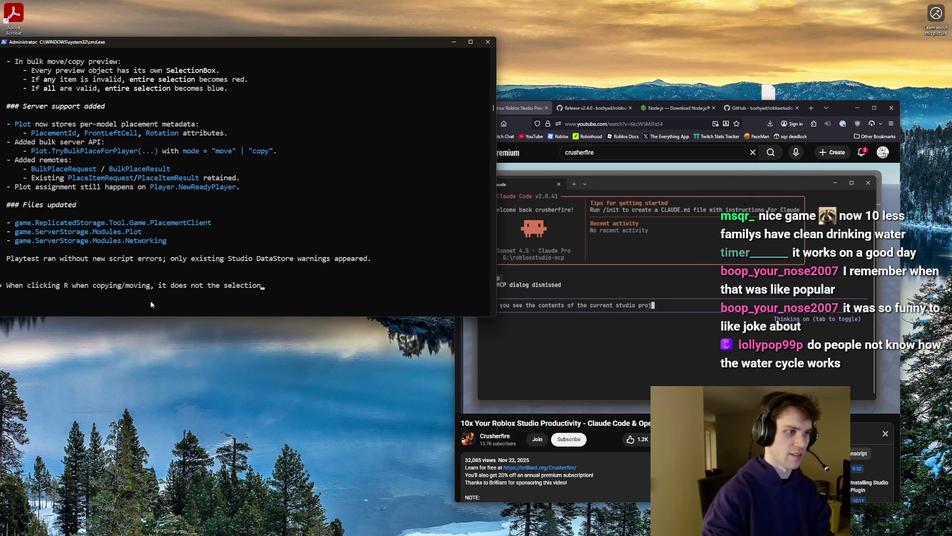
pyautogui.write('. Fix this')
pyautogui.press('Return')
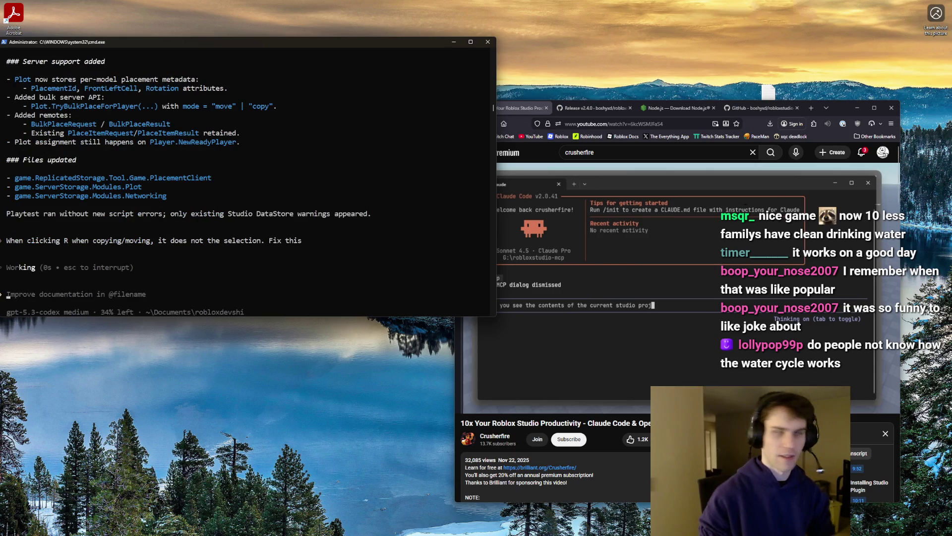
pyautogui.hotkey('alt', 'Tab')
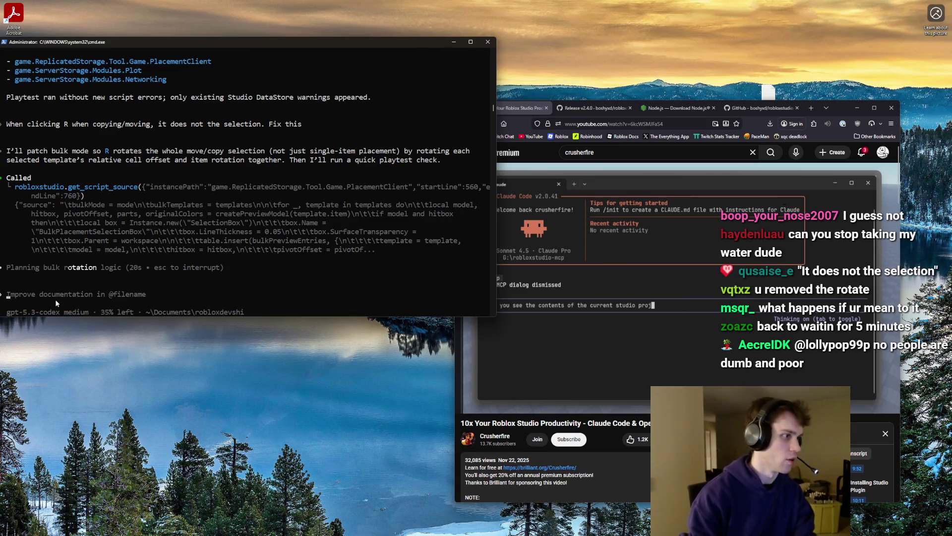
# Send the follow-up 'Make it rotate' to Codex and return to Studio
pyautogui.write('Make it rotate')
pyautogui.press('Return')
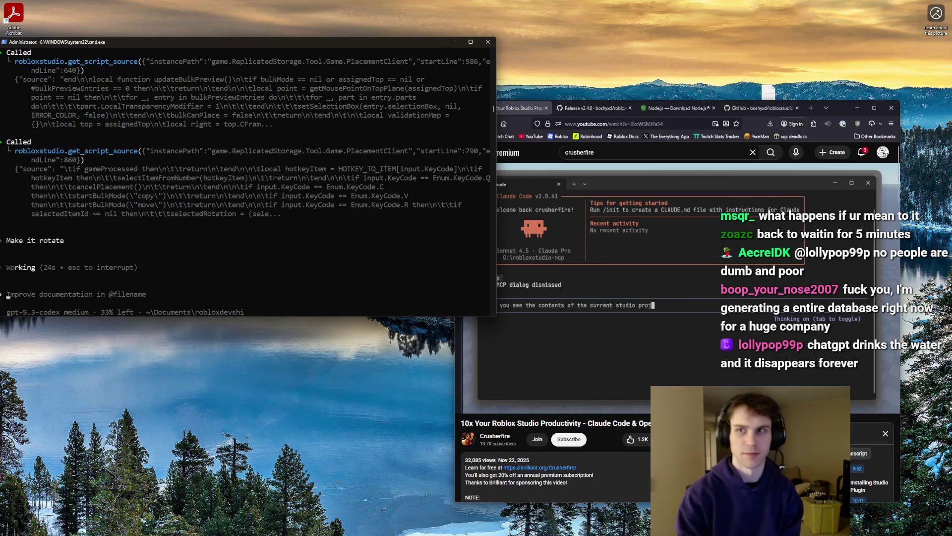
pyautogui.hotkey('alt', 'Tab')
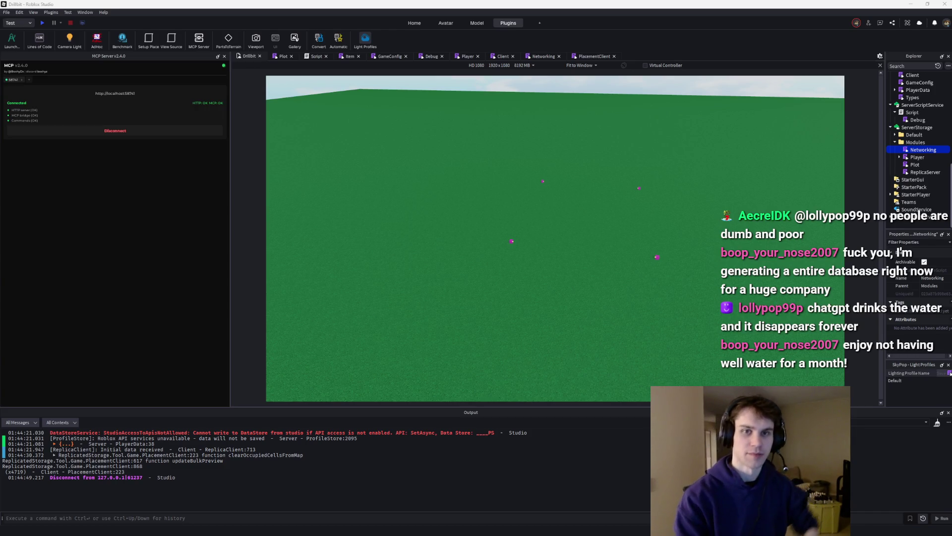
# Review the Script, Debug, Player, Networking and PlacementClient code, then start a Run-mode test
pyautogui.click(315, 56)
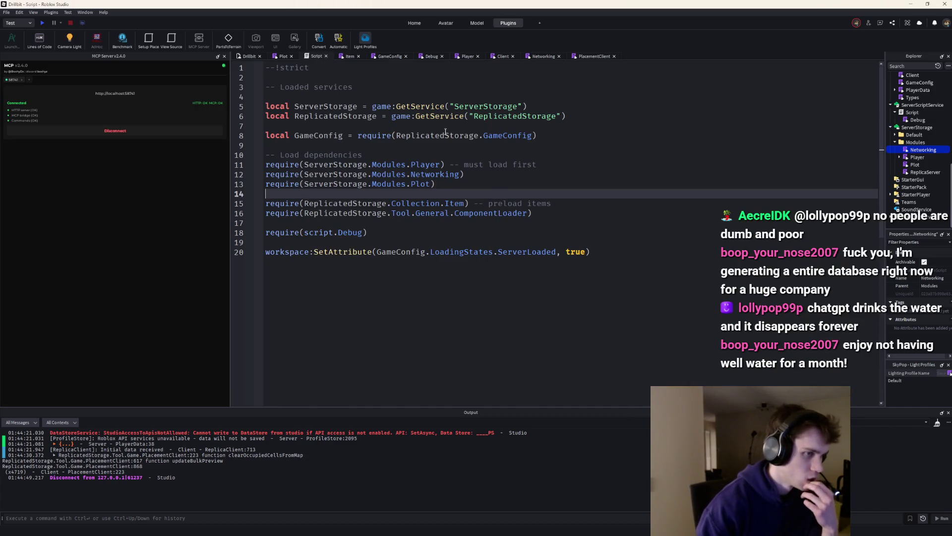
pyautogui.click(425, 57)
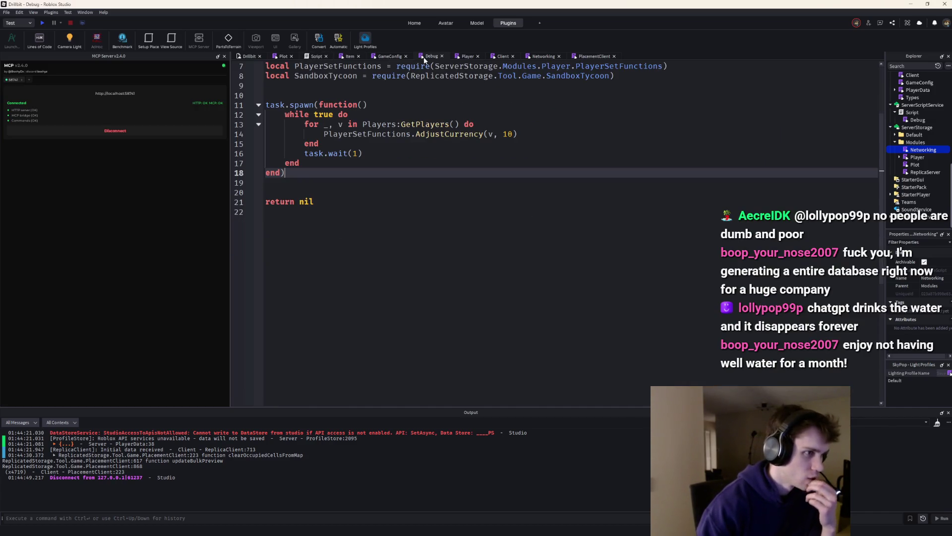
pyautogui.click(467, 57)
pyautogui.click(545, 56)
pyautogui.click(593, 56)
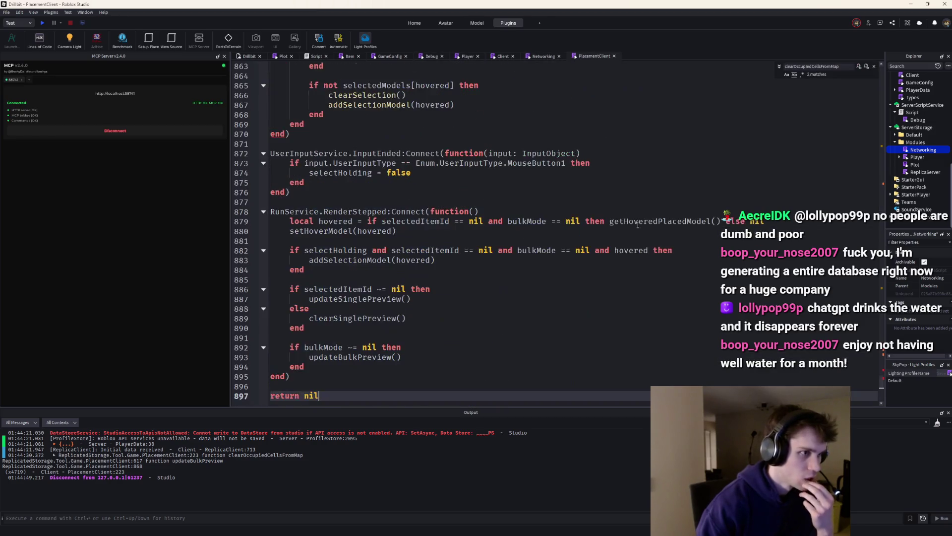
pyautogui.scroll(4, 630, 208)
pyautogui.press('F8')
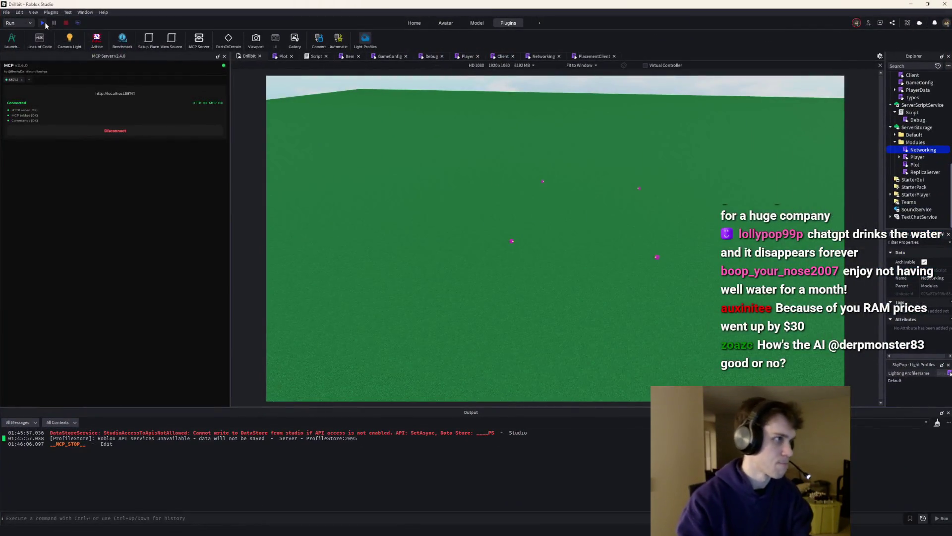
# Run and stop a Run test, then Play and open the PlacementClient syntax error at line 847
pyautogui.click(43, 23)
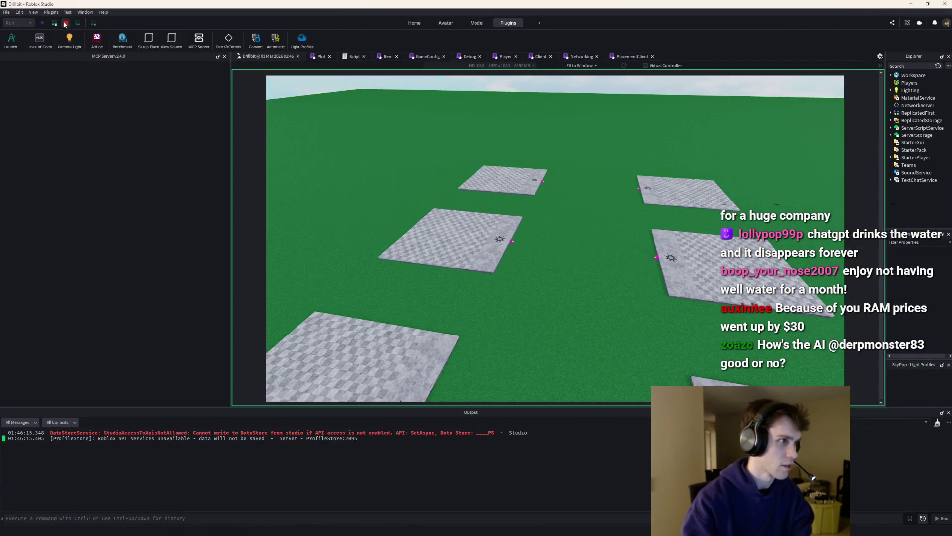
pyautogui.click(65, 24)
pyautogui.press('F5')
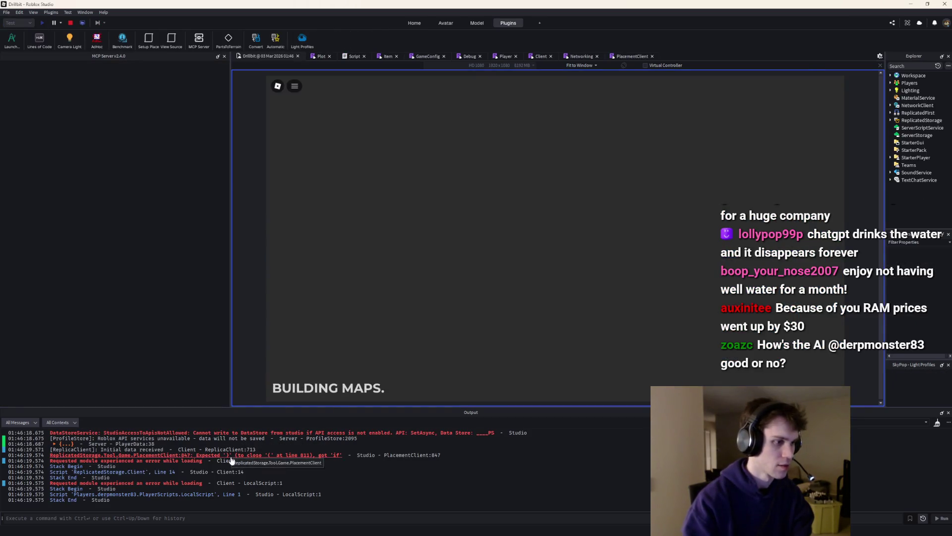
pyautogui.click(229, 461)
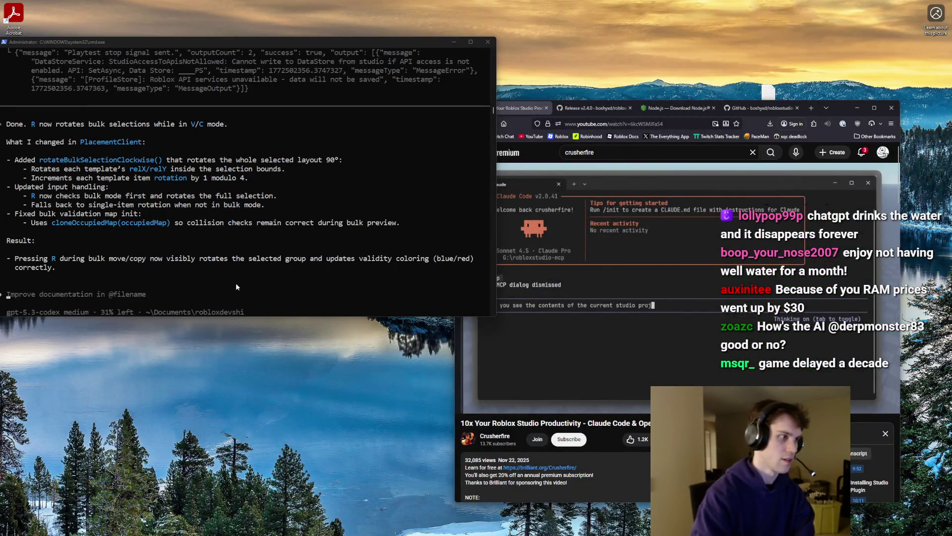
# Tell the agent to test in Play mode instead of Run, since Run misses client errors
pyautogui.write('Do')
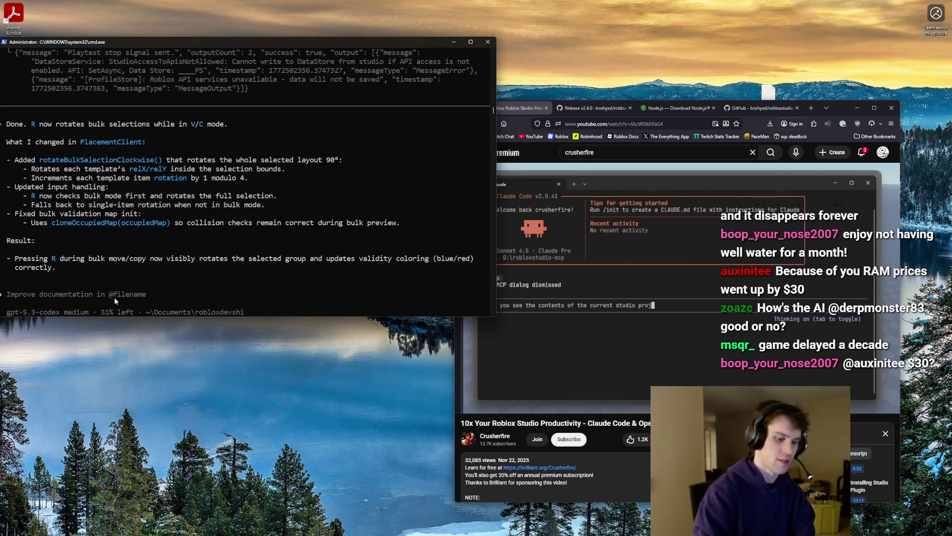
pyautogui.write(' not test in Ruj')
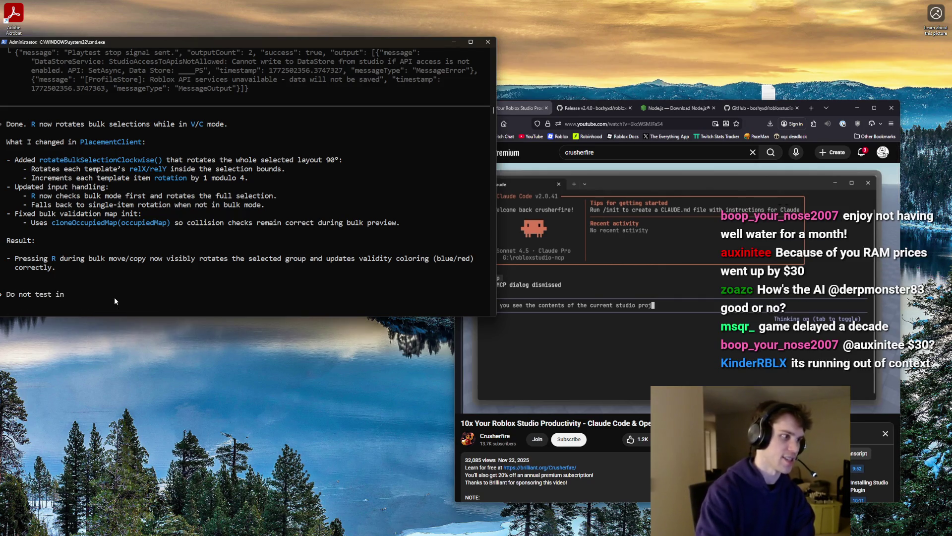
pyautogui.press('BackSpace')
pyautogui.write('n mode. ')
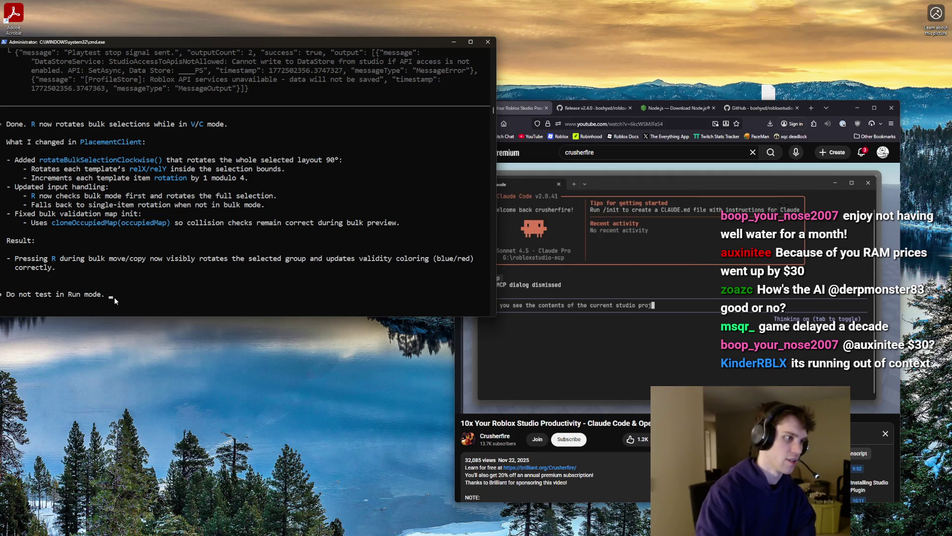
pyautogui.write('Test with Play ')
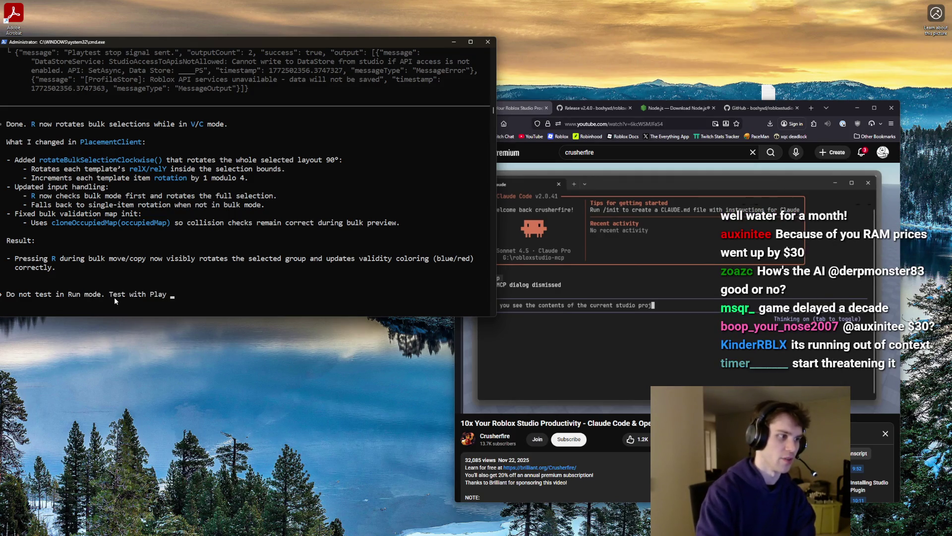
pyautogui.write('mode. You ar emissin')
pyautogui.press('BackSpace')
pyautogui.press('BackSpace')
pyautogui.press('BackSpace')
pyautogui.press('BackSpace')
pyautogui.press('BackSpace')
pyautogui.press('BackSpace')
pyautogui.write('e missing a lot of crucial ')
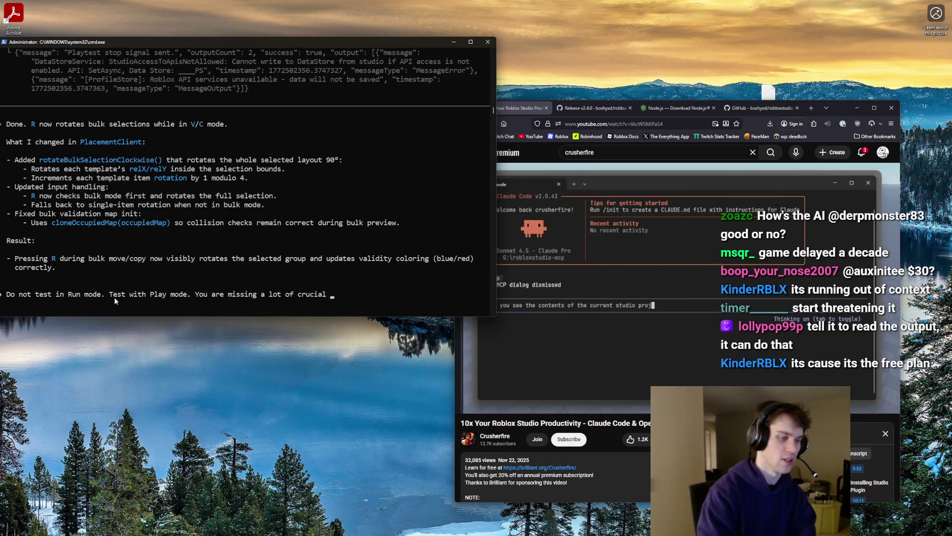
pyautogui.write('errors/')
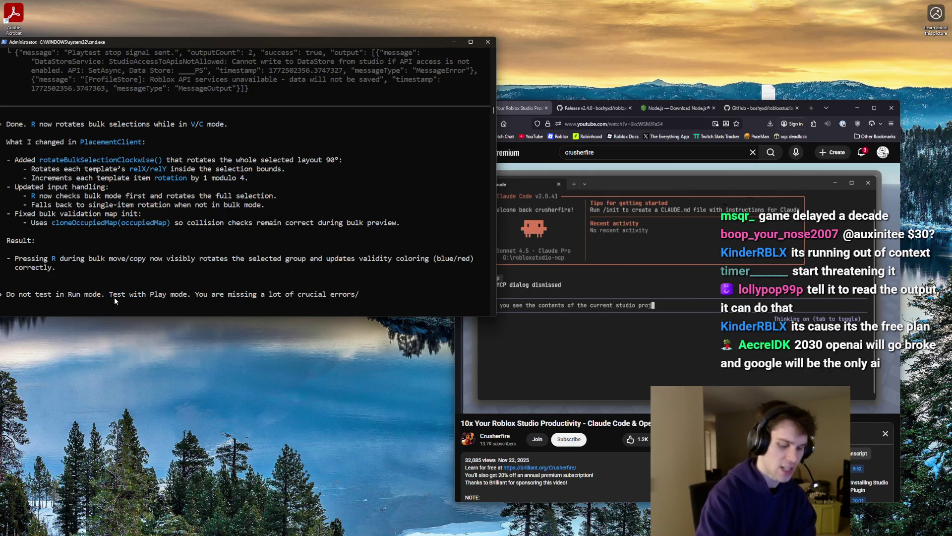
pyautogui.write('syntax e')
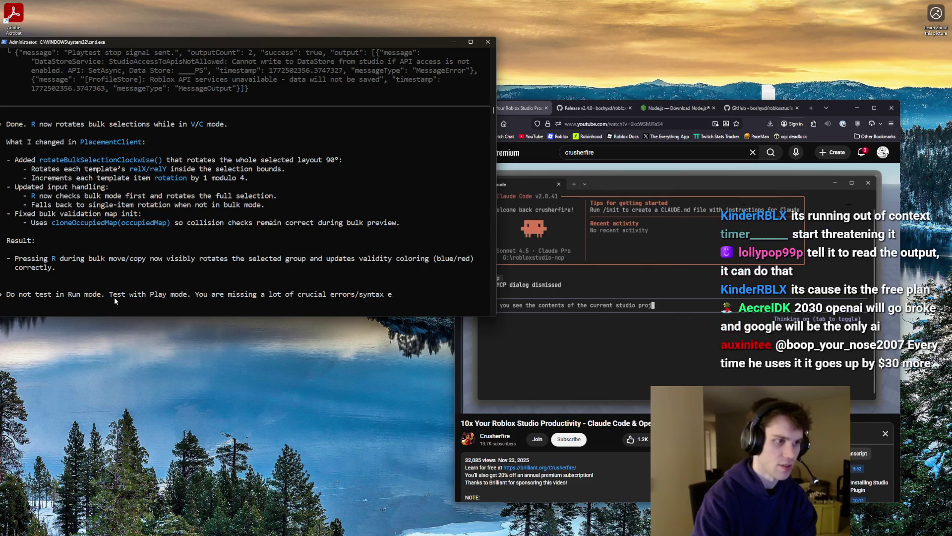
pyautogui.write('are just clicking Run and not t')
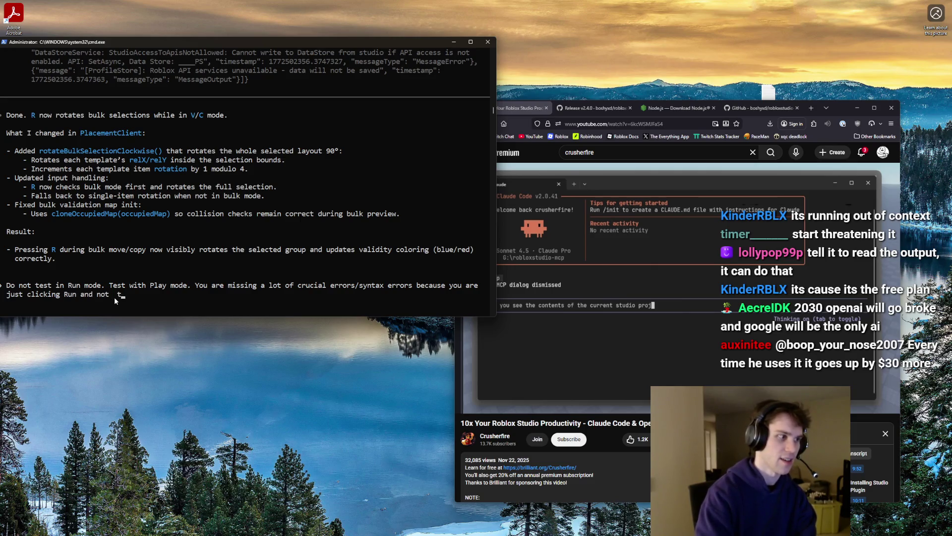
pyautogui.write('sting anything')
pyautogui.press('BackSpace')
pyautogui.press('BackSpace')
pyautogui.press('BackSpace')
pyautogui.write('n')
pyautogui.press('BackSpace')
pyautogui.write('client cod')
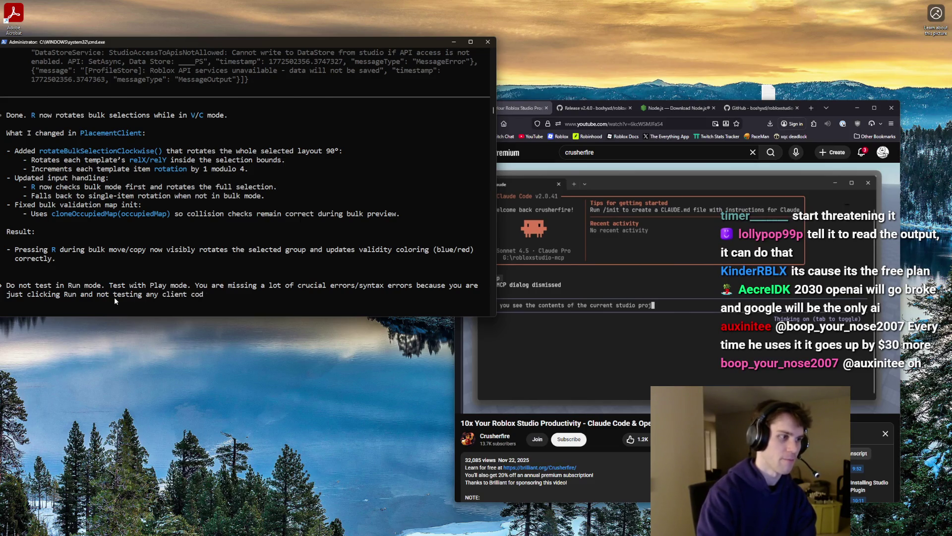
pyautogui.press('Return')
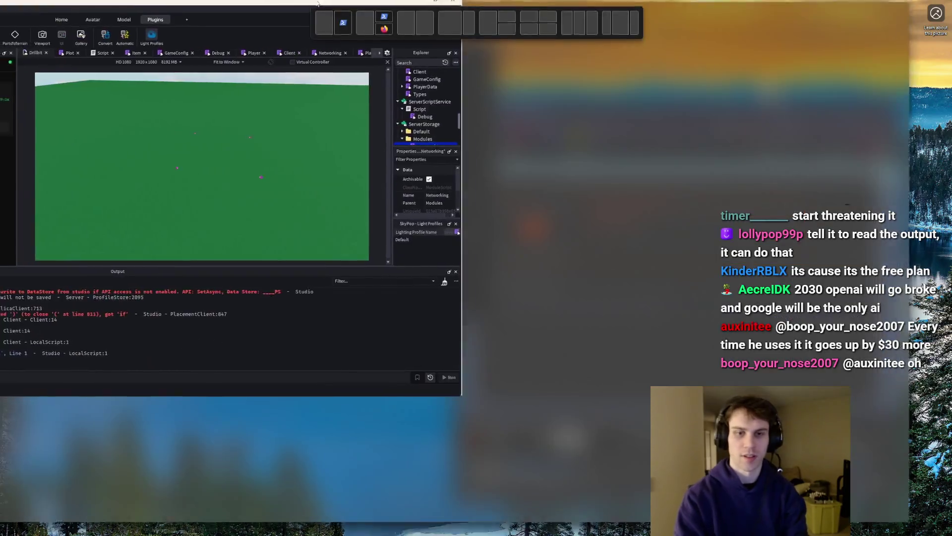
pyautogui.moveTo(318, 4); pyautogui.dragTo(318, 2)
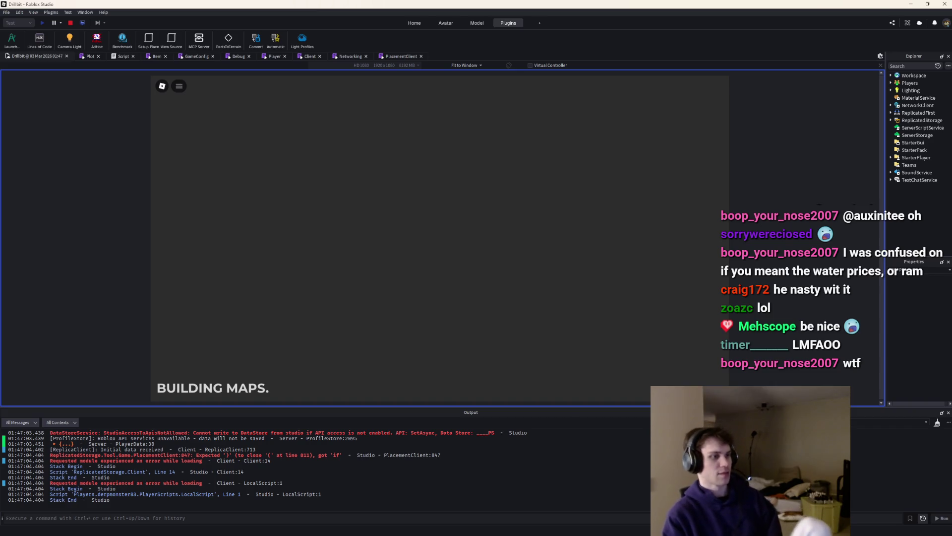
# Shrink the Studio window so the Codex terminal shows alongside it
pyautogui.moveTo(893, 4)
pyautogui.mouseDown()
pyautogui.moveTo(913, 188)
pyautogui.moveTo(906, 207)
pyautogui.moveTo(827, 221)
pyautogui.moveTo(778, 136)
pyautogui.moveTo(638, 34)
pyautogui.moveTo(605, 44)
pyautogui.moveTo(677, 42)
pyautogui.mouseUp()
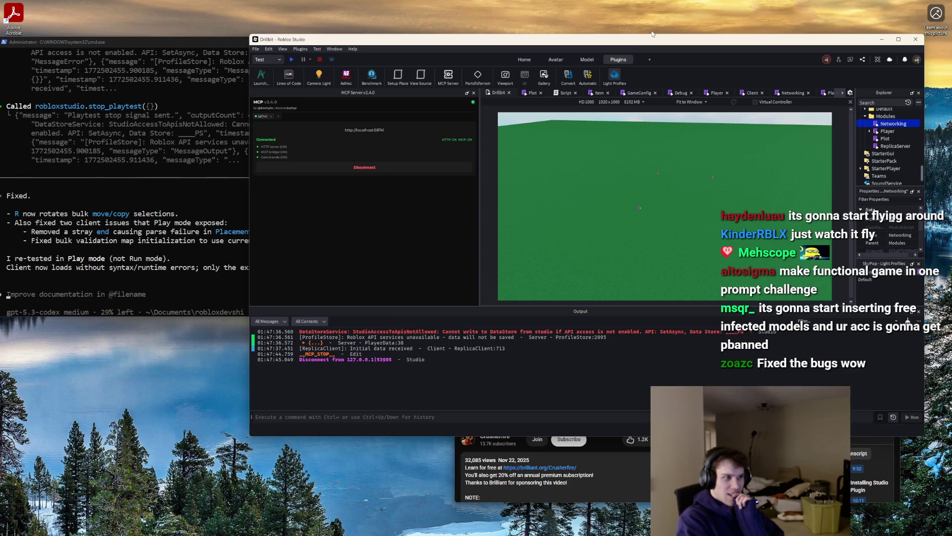
# Play-test the game, walk onto the checkered platform, place a block, then start a bulk-placement request in Codex
pyautogui.press('F5')
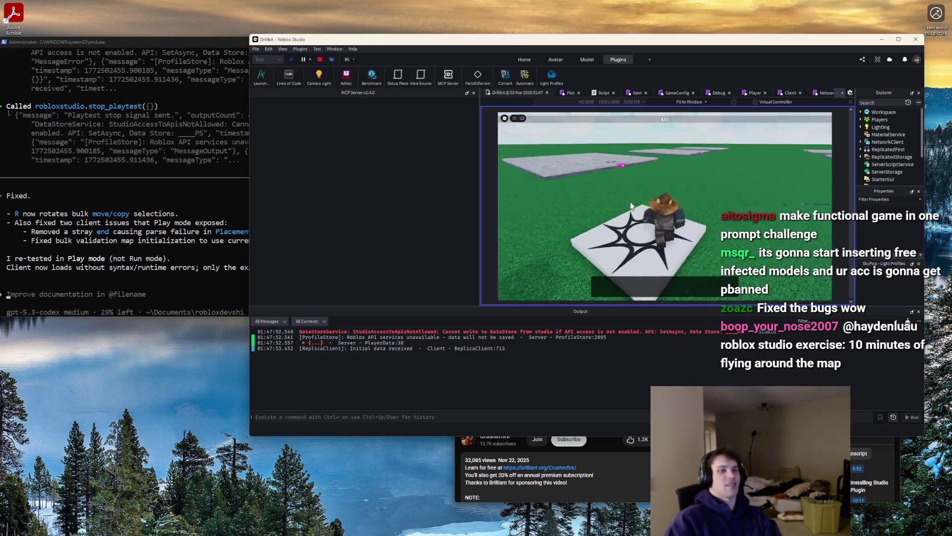
pyautogui.press('w')
pyautogui.press('a')
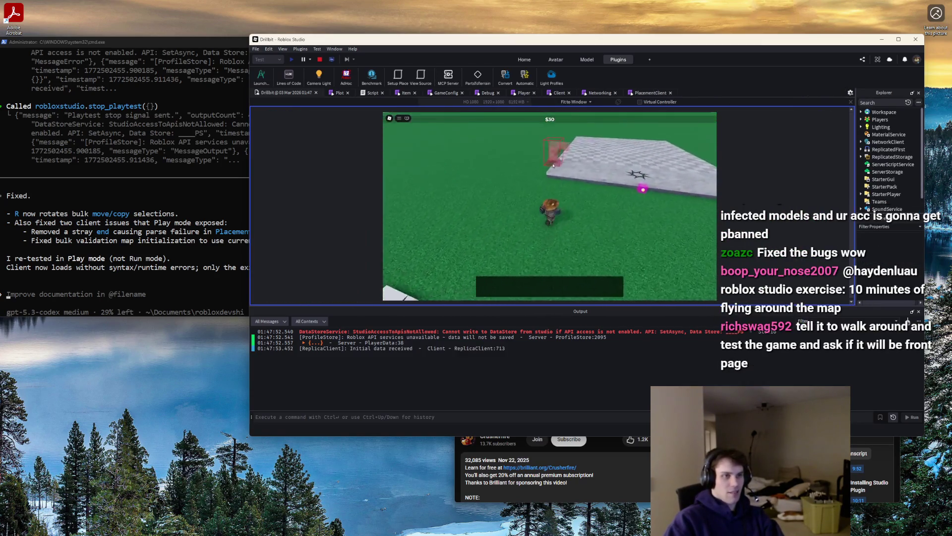
pyautogui.press('w')
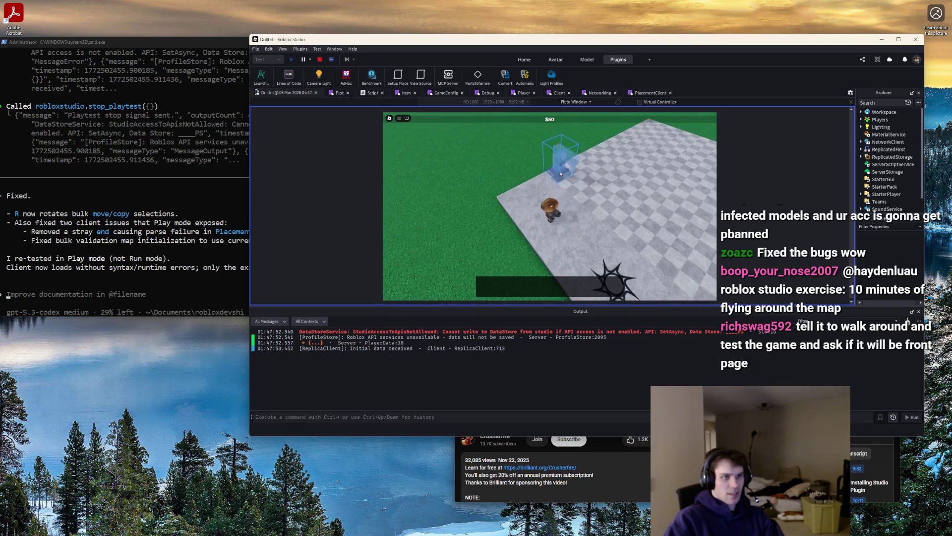
pyautogui.click(575, 169)
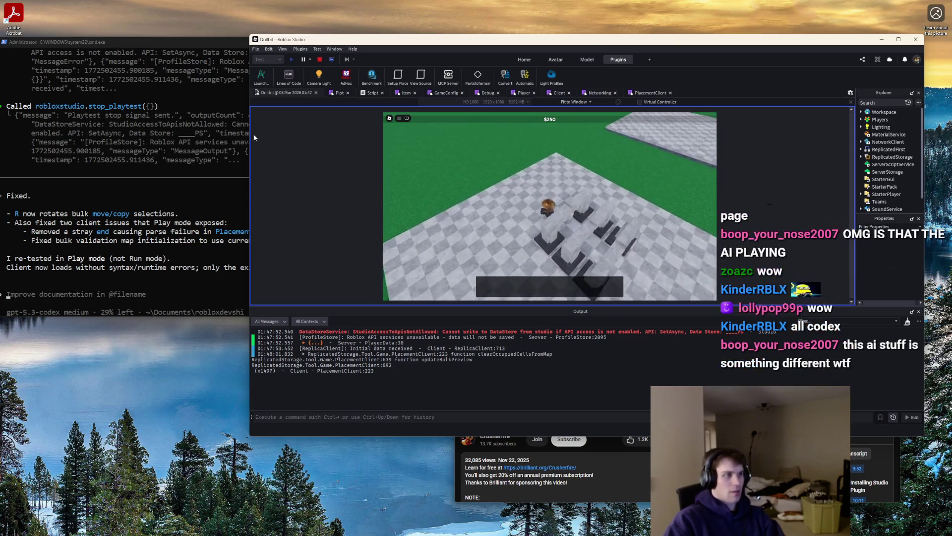
pyautogui.click(70, 302)
pyautogui.write('Mak')
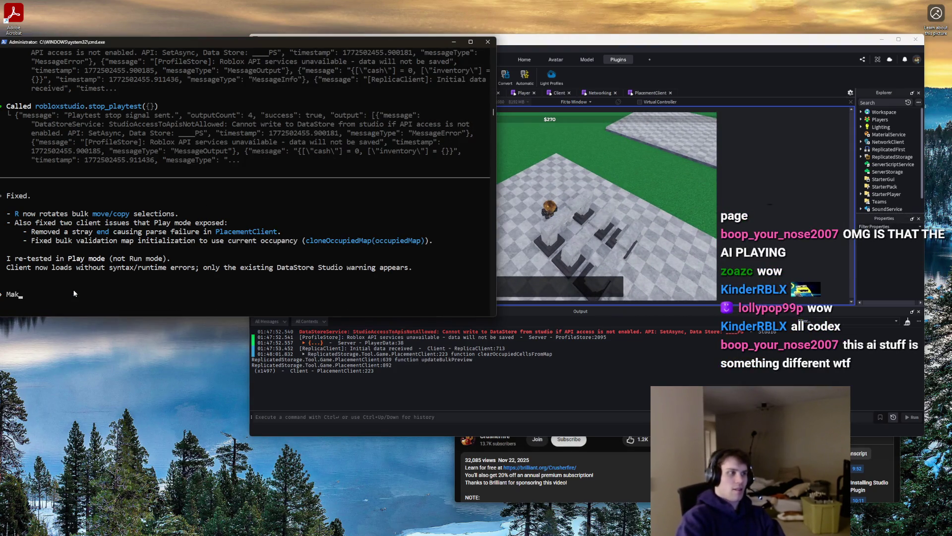
pyautogui.write('e the bulk placement position relative to the cent')
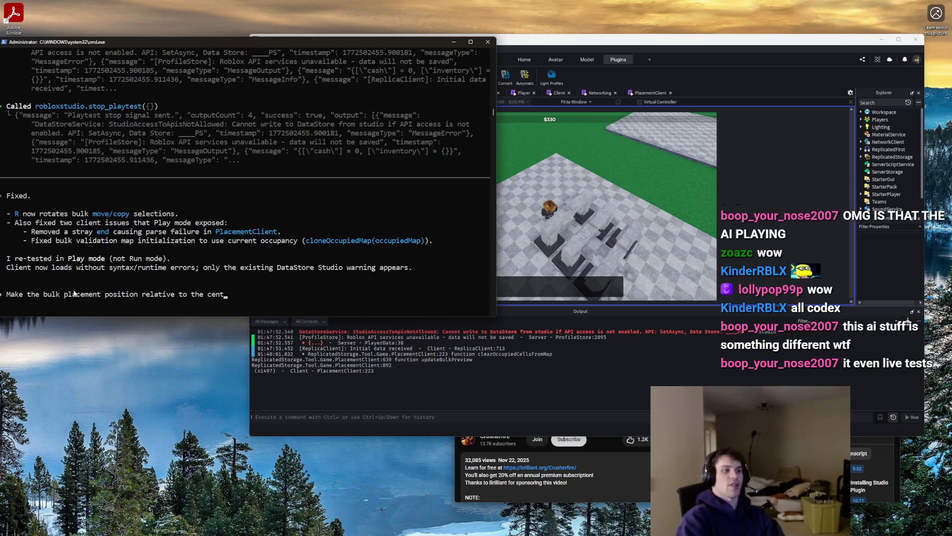
# Write that the bulk placement's center should sit at the mouse, not the selection's corner
pyautogui.press('BackSpace')
pyautogui.press('BackSpace')
pyautogui.press('BackSpace')
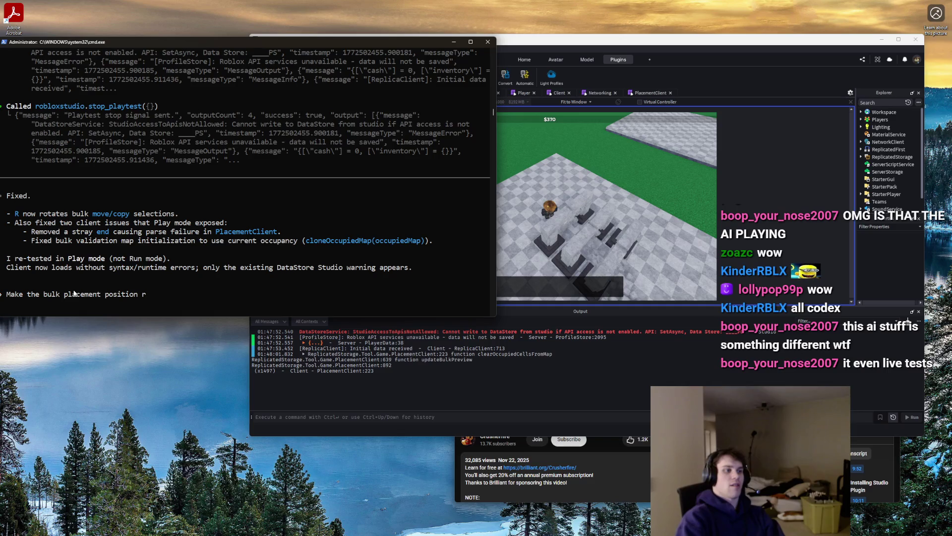
pyautogui.hotkey('ctrl', 'BackSpace')
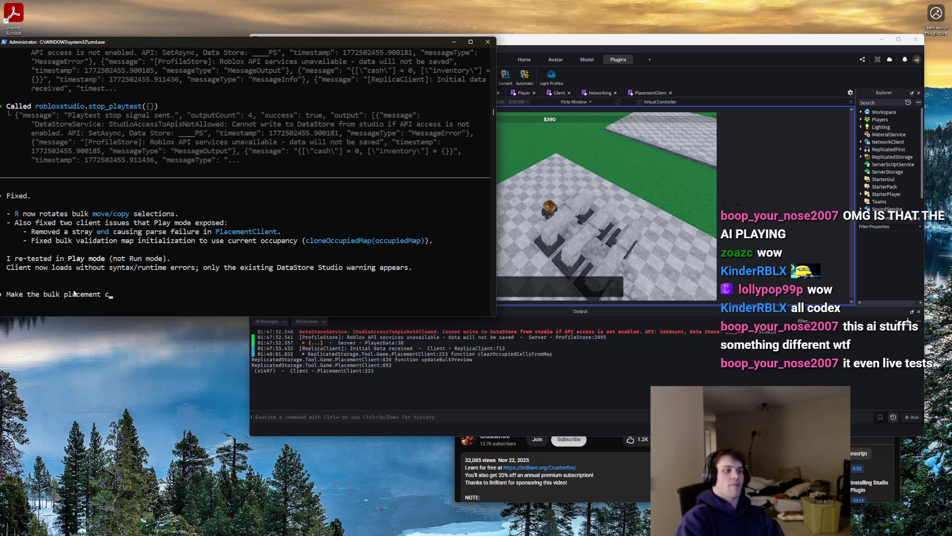
pyautogui.press('BackSpace')
pyautogui.write("'s center ")
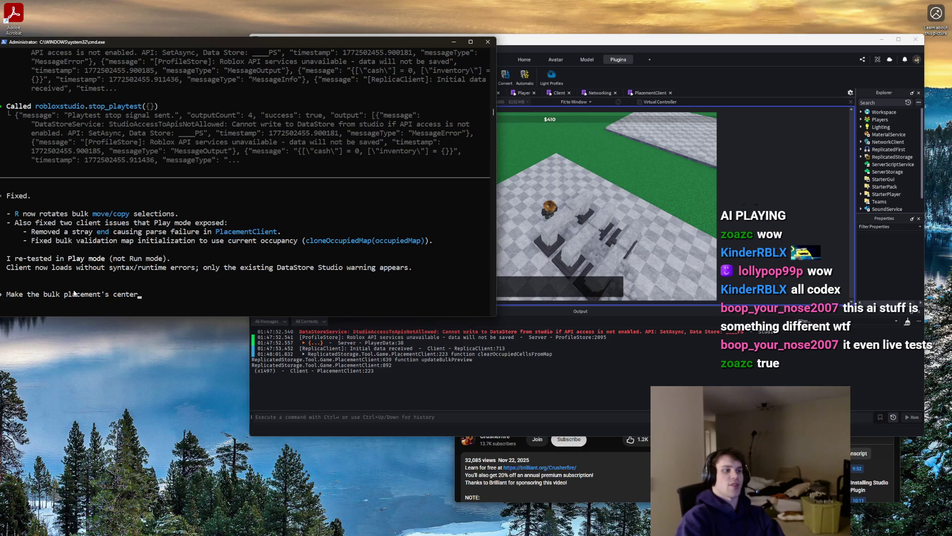
pyautogui.write('appear a')
pyautogui.write('t my mouse')
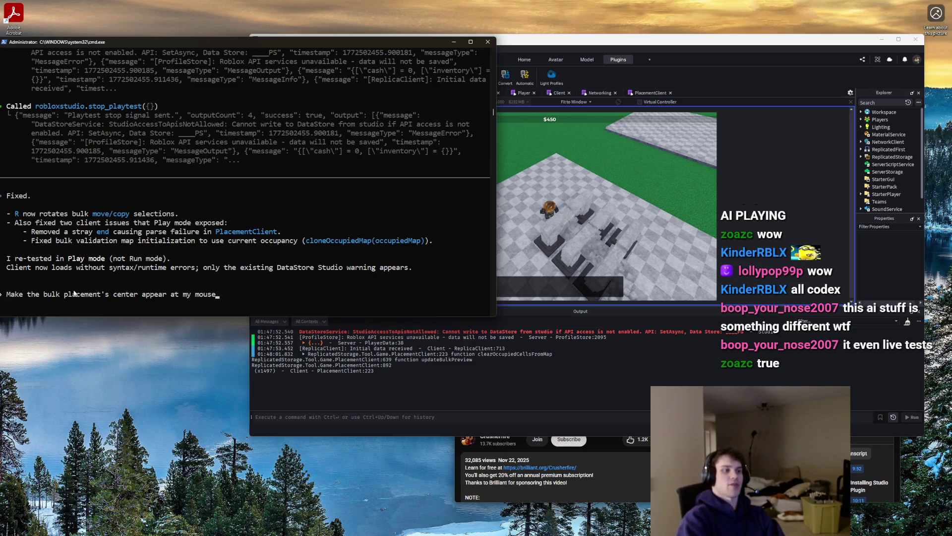
pyautogui.write('. Righ')
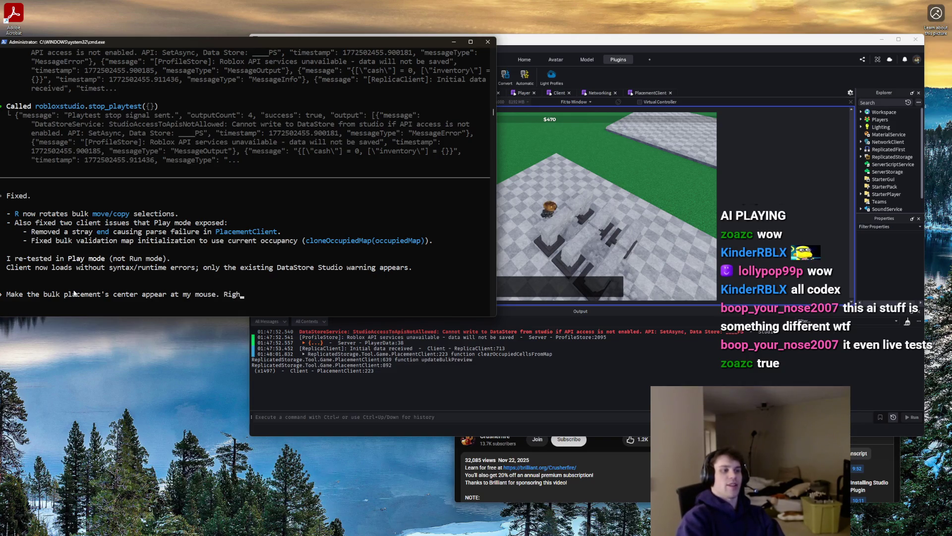
pyautogui.write('t now, it ')
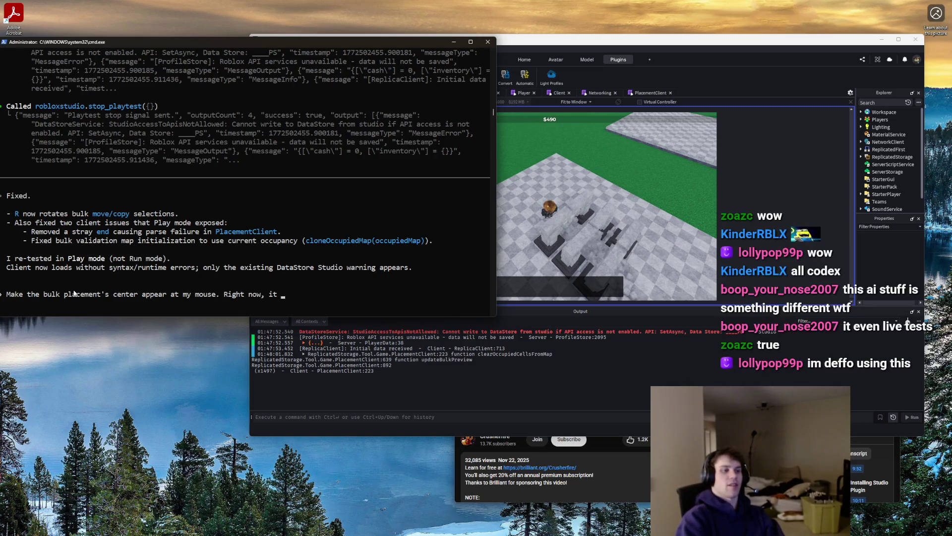
pyautogui.write('follows my mouse')
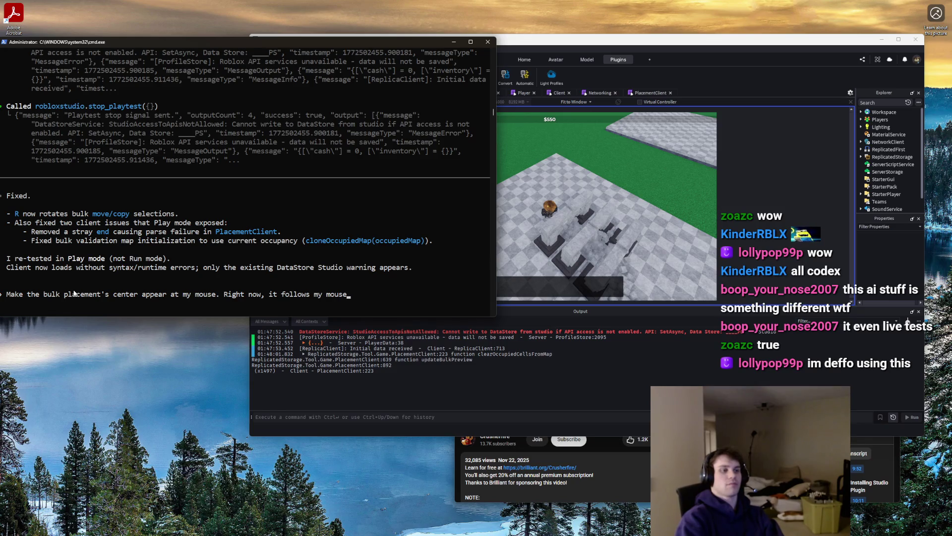
pyautogui.write('at')
pyautogui.press('BackSpace')
pyautogui.press('BackSpace')
pyautogui.press('BackSpace')
pyautogui.write('s positioned')
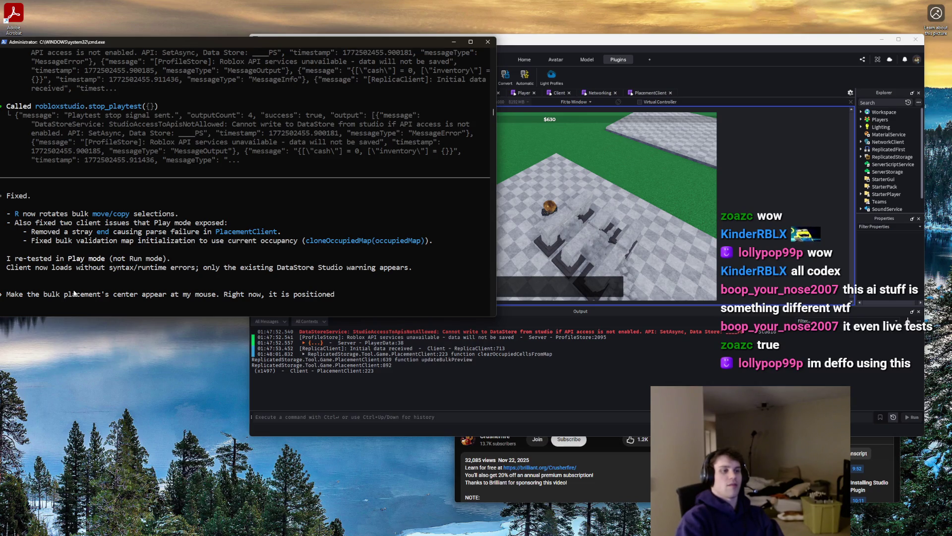
pyautogui.press('BackSpace')
pyautogui.press('BackSpace')
pyautogui.press('BackSpace')
pyautogui.write("'s corner")
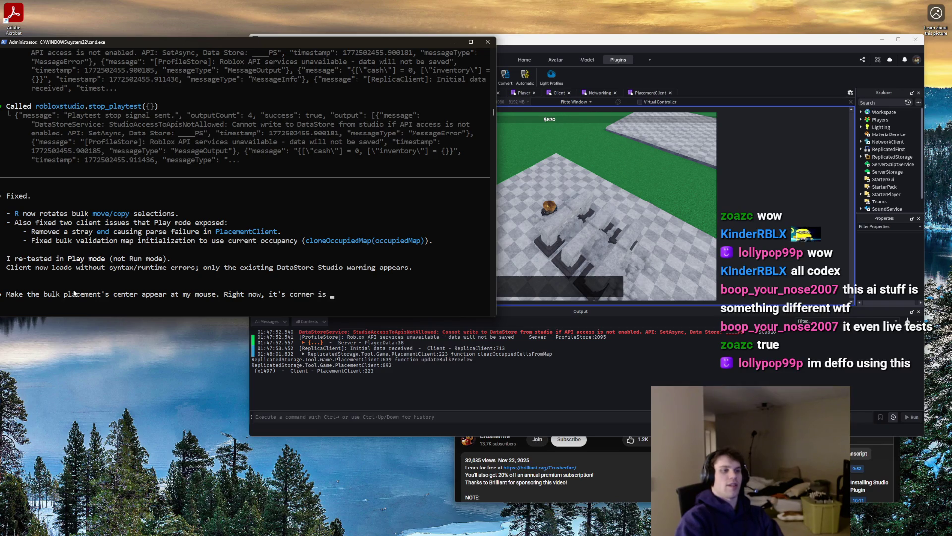
pyautogui.write('bo')
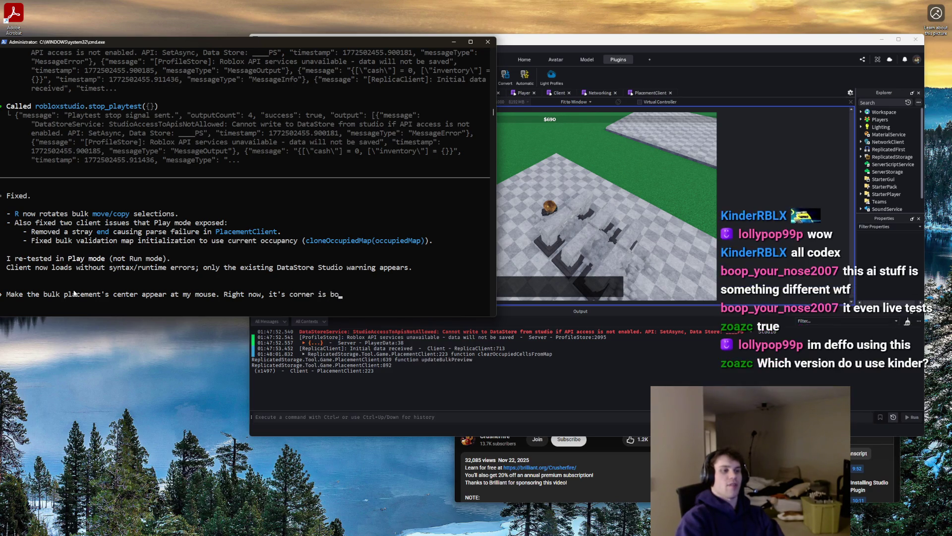
pyautogui.press('BackSpace')
pyautogui.press('BackSpace')
pyautogui.press('BackSpace')
pyautogui.press('BackSpace')
pyautogui.press('BackSpace')
pyautogui.write('positioned rela')
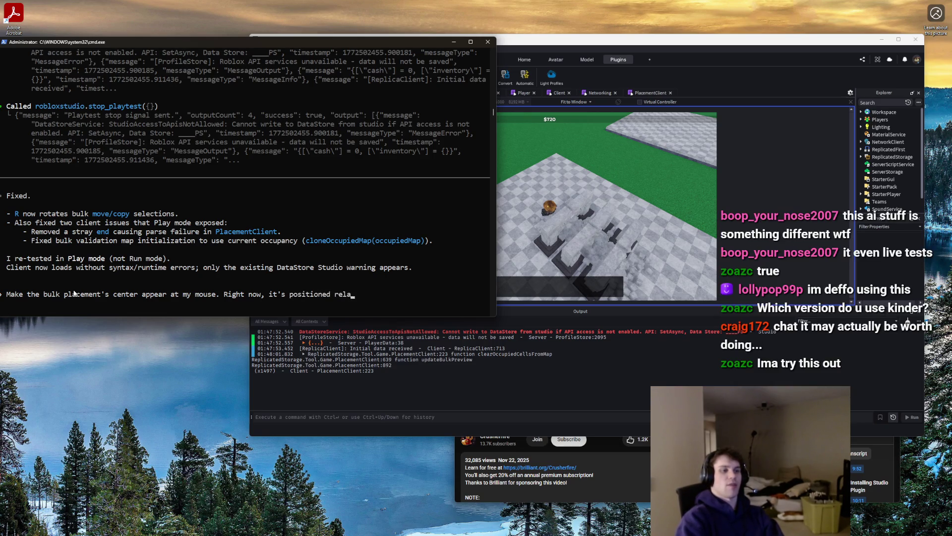
pyautogui.write(' mous')
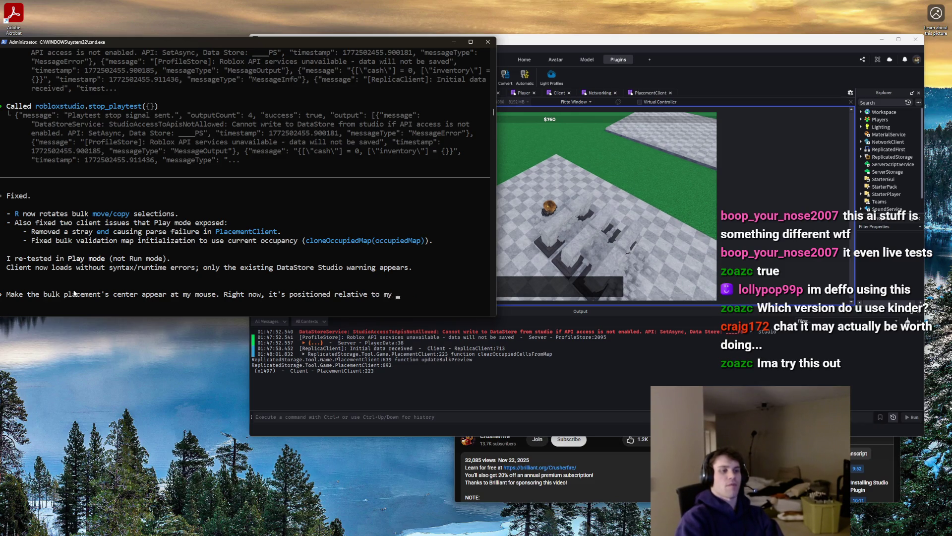
pyautogui.press('BackSpace')
pyautogui.press('BackSpace')
pyautogui.press('BackSpace')
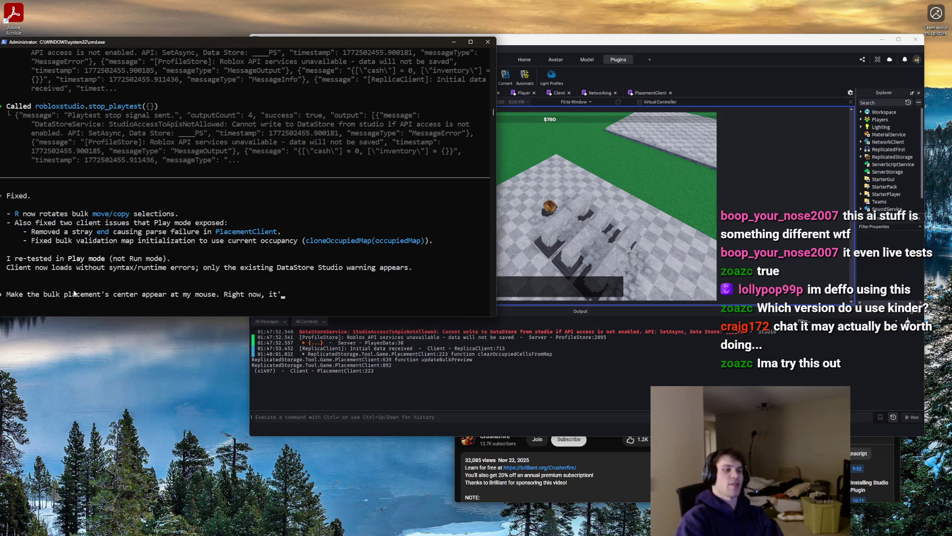
pyautogui.write('s')
pyautogui.press('BackSpace')
pyautogui.press('BackSpace')
pyautogui.press('BackSpace')
pyautogui.write('he se')
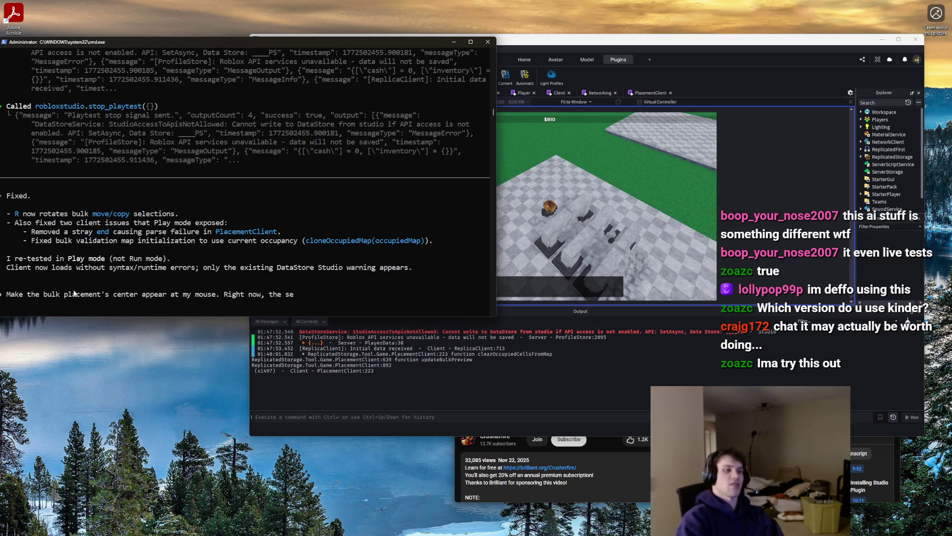
pyautogui.write("lection's corner is at ")
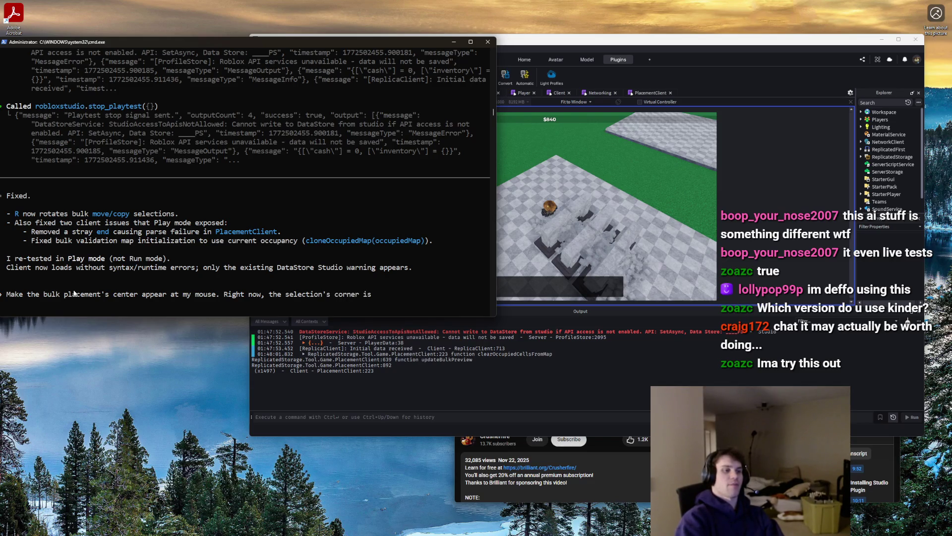
pyautogui.write('my mouse.')
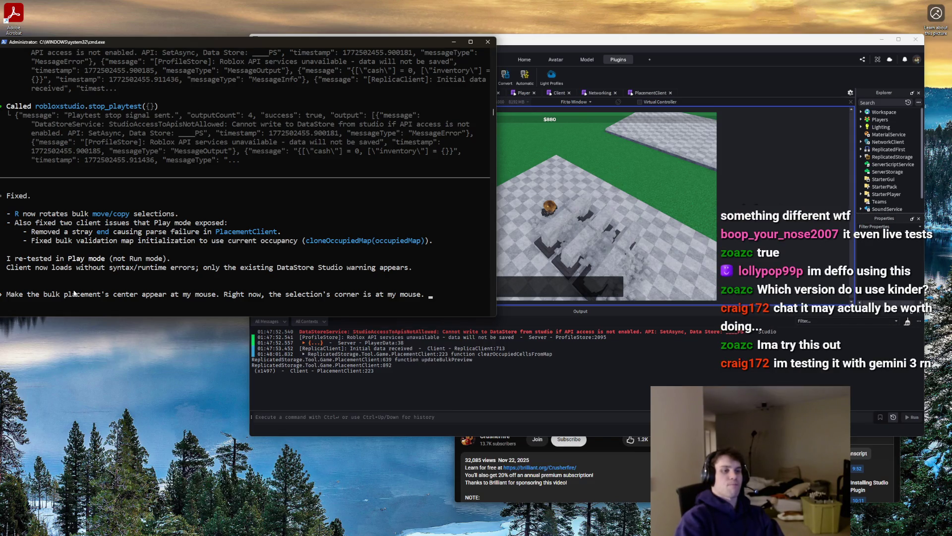
pyautogui.write(' When moving')
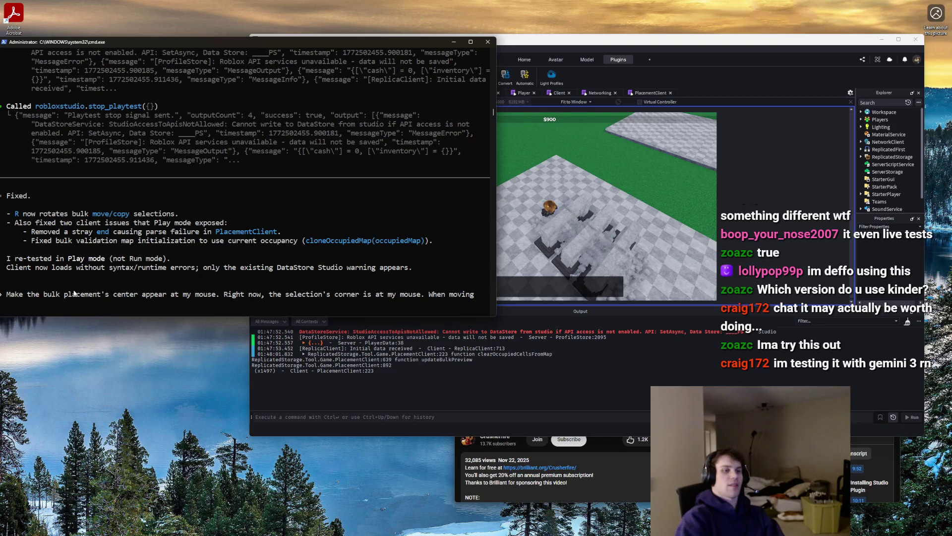
# Stop the running Studio playtest and return to the Codex prompt
pyautogui.click(608, 219)
pyautogui.click(320, 59)
pyautogui.click(207, 300)
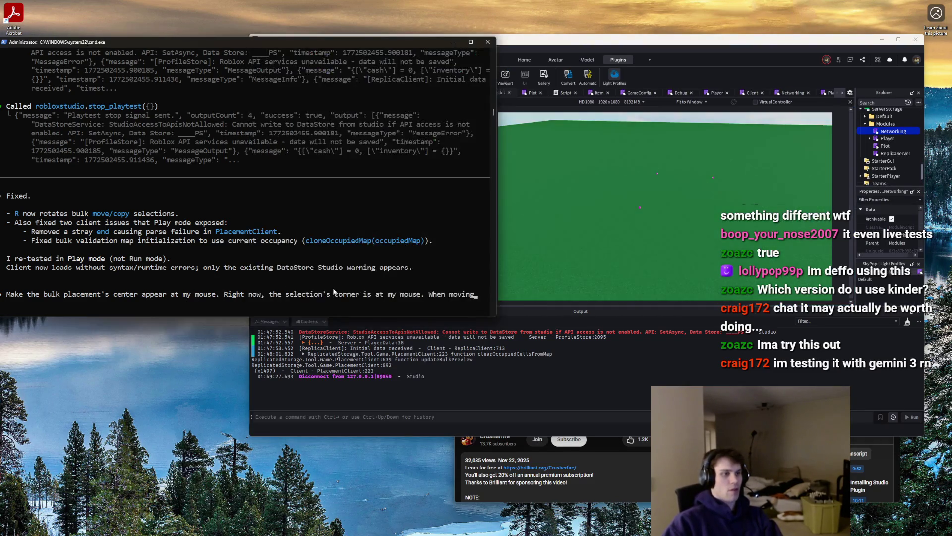
# Add that placements must be clamped to the plot bounds [0,plotSize], and submit the request
pyautogui.press('BackSpace')
pyautogui.press('BackSpace')
pyautogui.press('BackSpace')
pyautogui.press('BackSpace')
pyautogui.press('BackSpace')
pyautogui.press('BackSpace')
pyautogui.write('Also,')
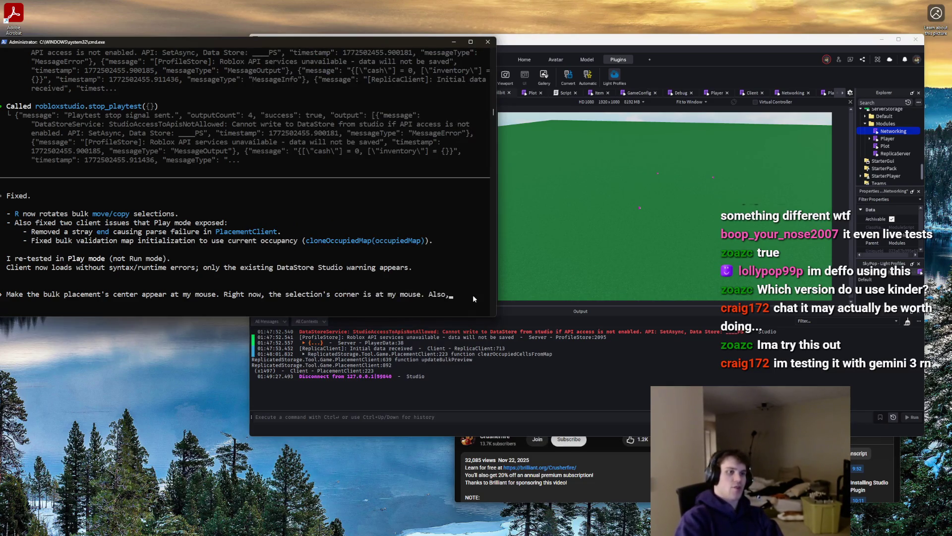
pyautogui.write(' make it so the plac')
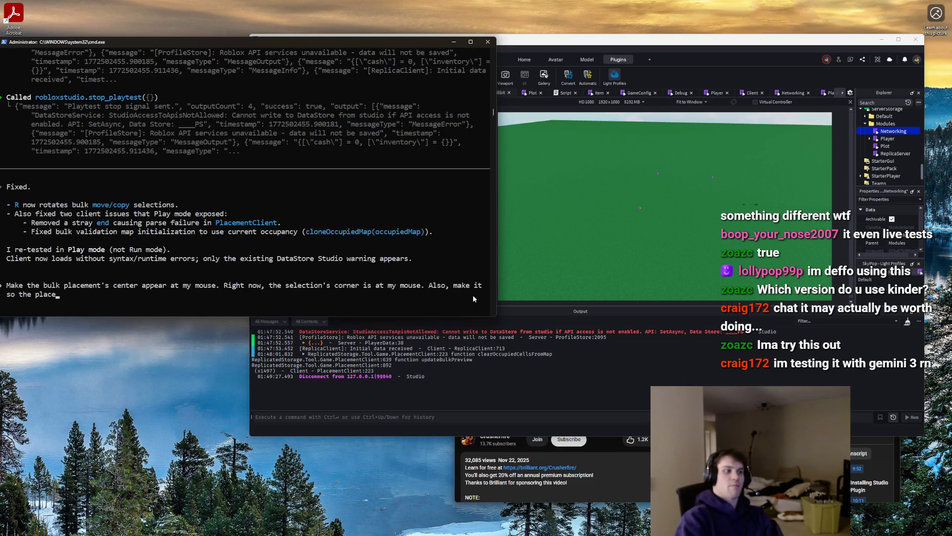
pyautogui.write('ement item does')
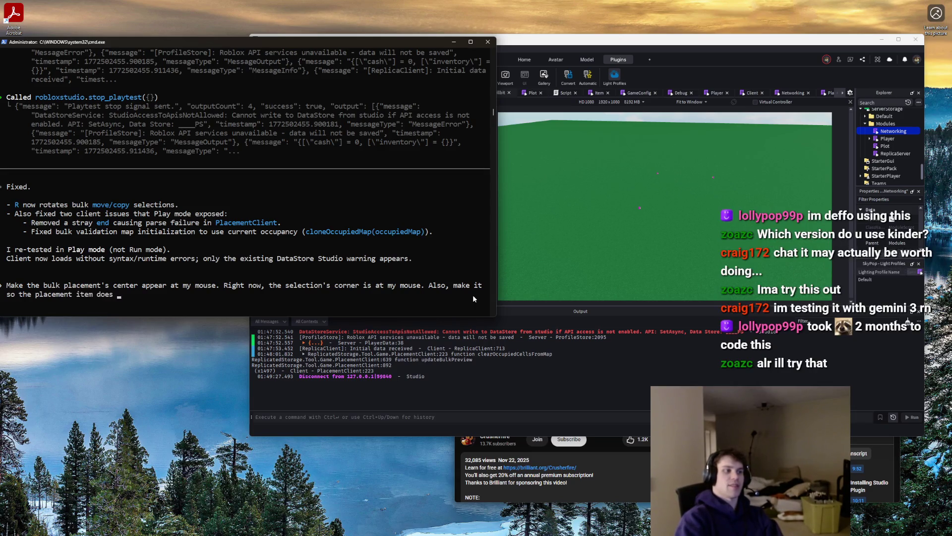
pyautogui.write('ve the bound')
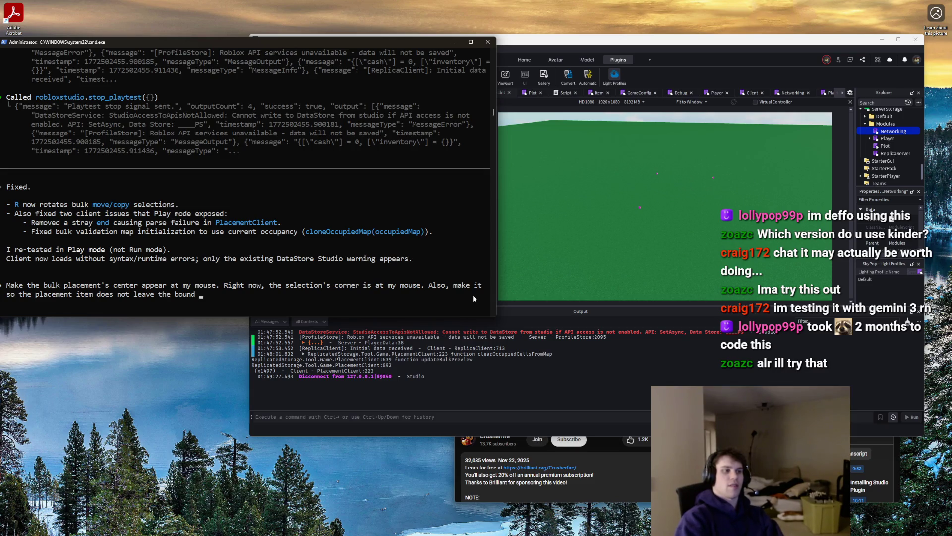
pyautogui.press('BackSpace')
pyautogui.press('BackSpace')
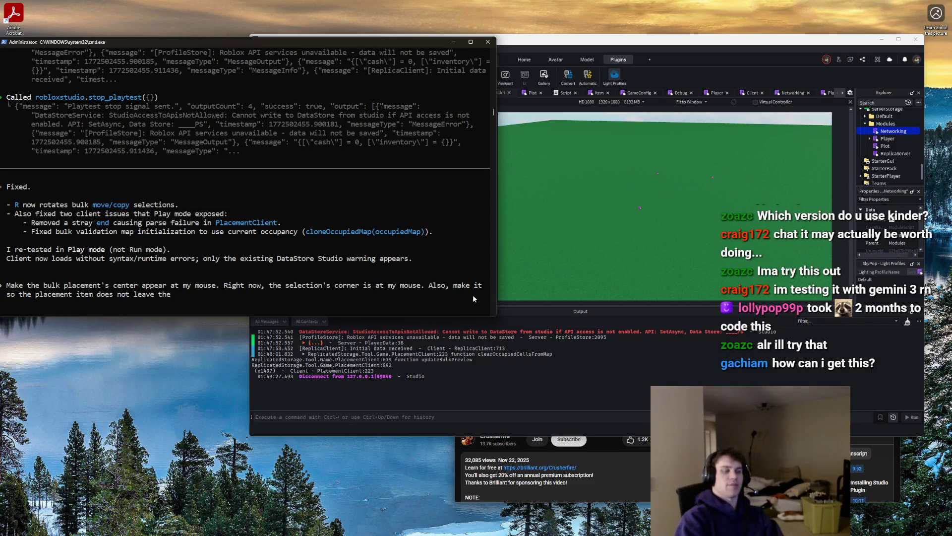
pyautogui.write('bound')
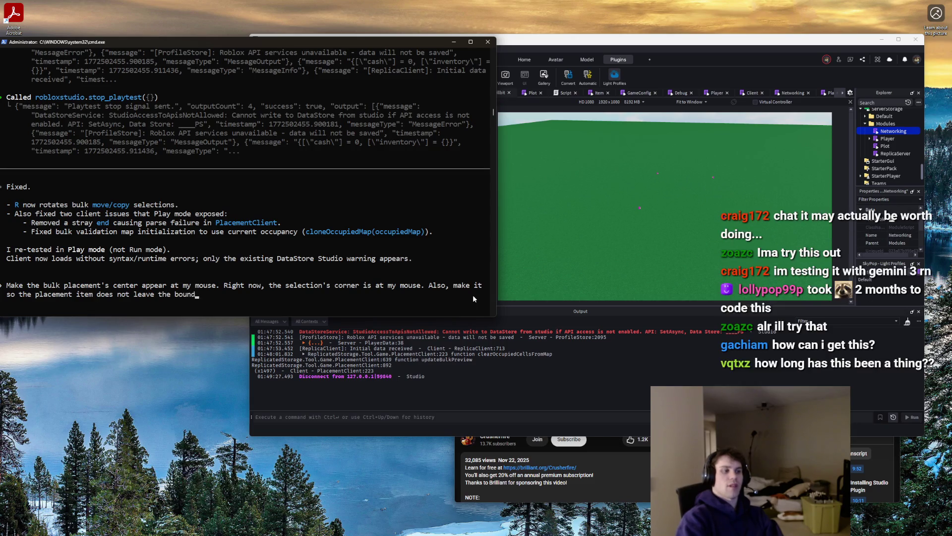
pyautogui.write(' of my plot.')
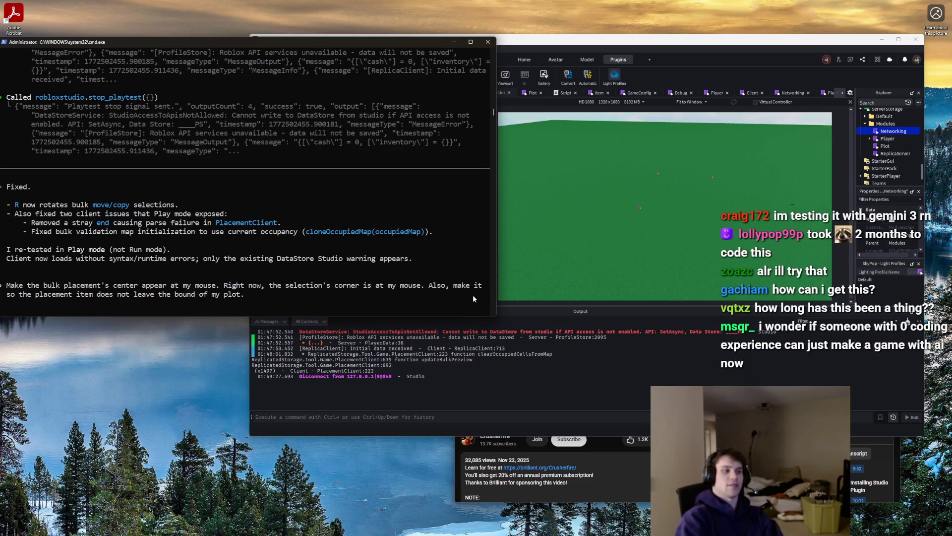
pyautogui.write(' I')
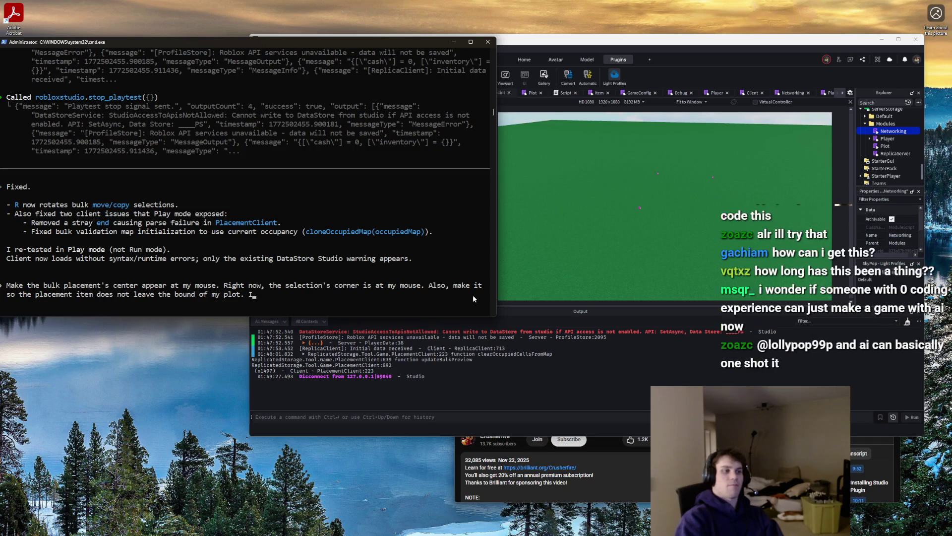
pyautogui.write('t shoi')
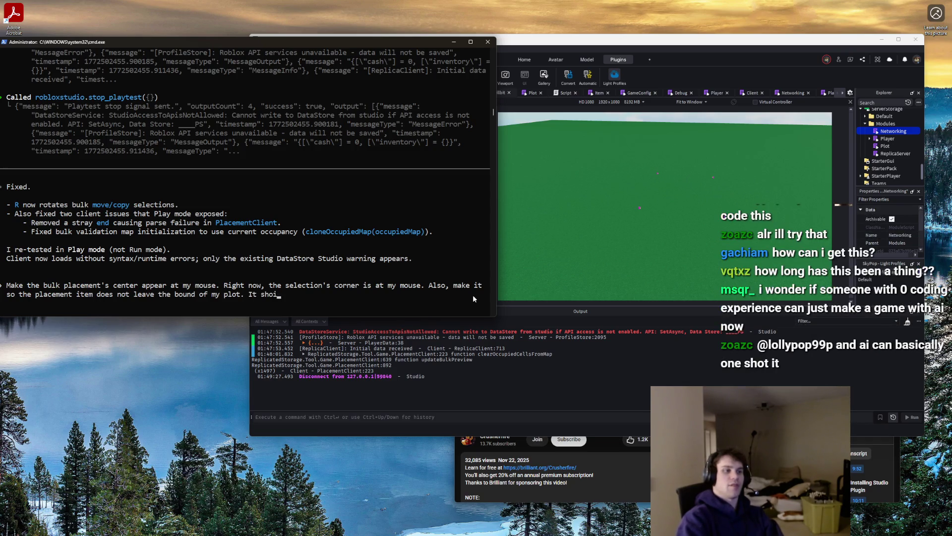
pyautogui.write('lamped from 0,')
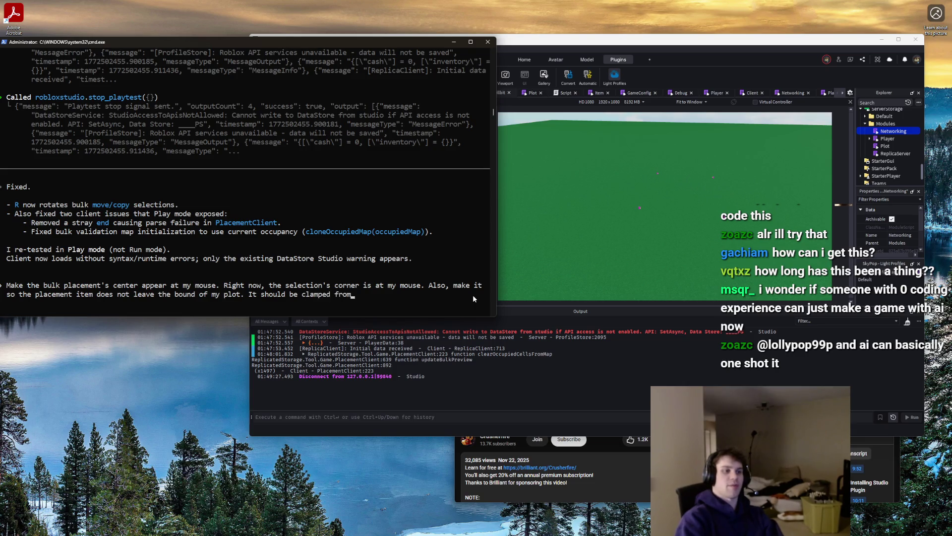
pyautogui.press('BackSpace')
pyautogui.press('BackSpace')
pyautogui.press('BackSpace')
pyautogui.write('[0,')
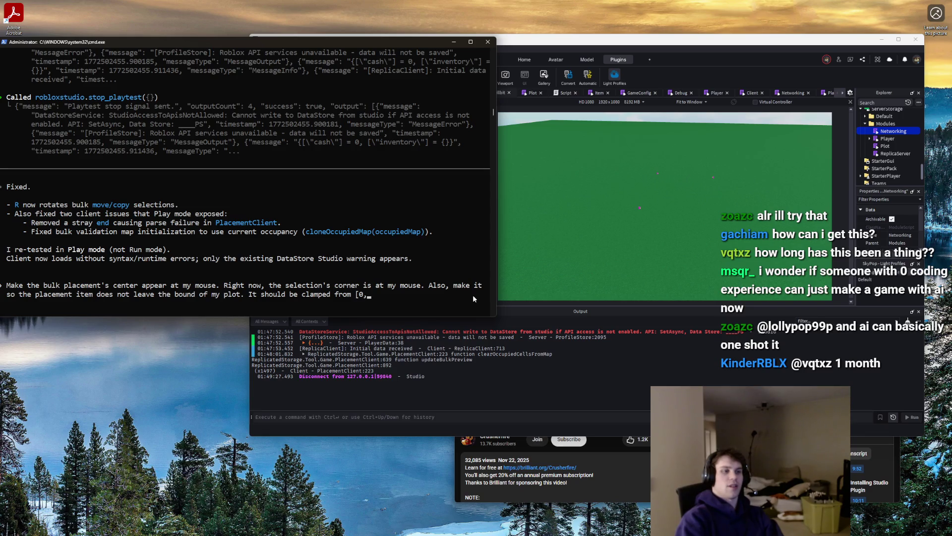
pyautogui.write('plotSize)')
pyautogui.press('BackSpace')
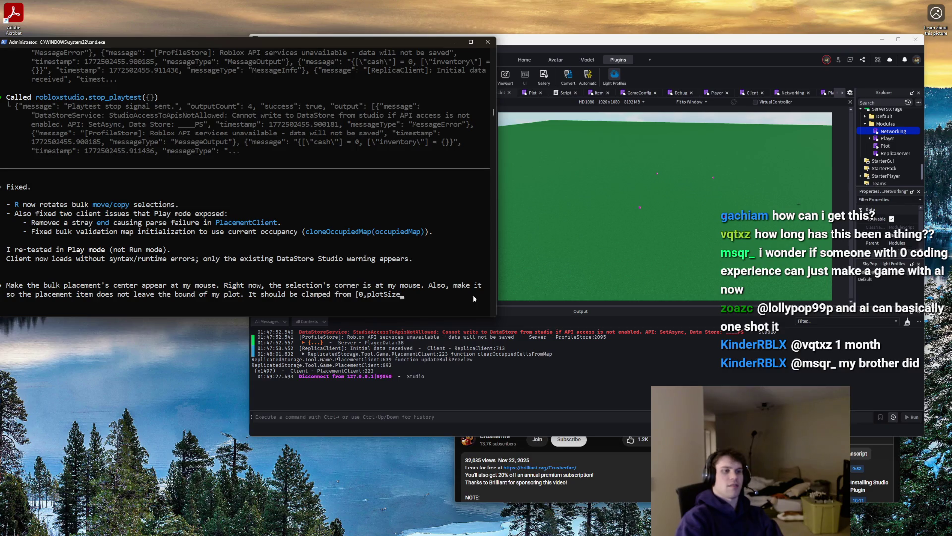
pyautogui.write(']')
pyautogui.press('Return')
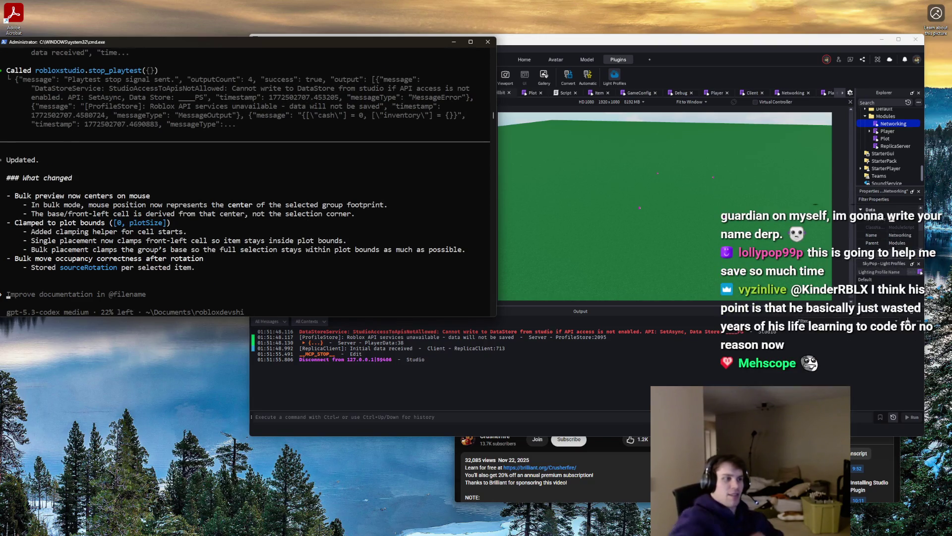
# Return to Roblox Studio after Codex summarises the mouse-centred preview and plot clamping
pyautogui.click(606, 197)
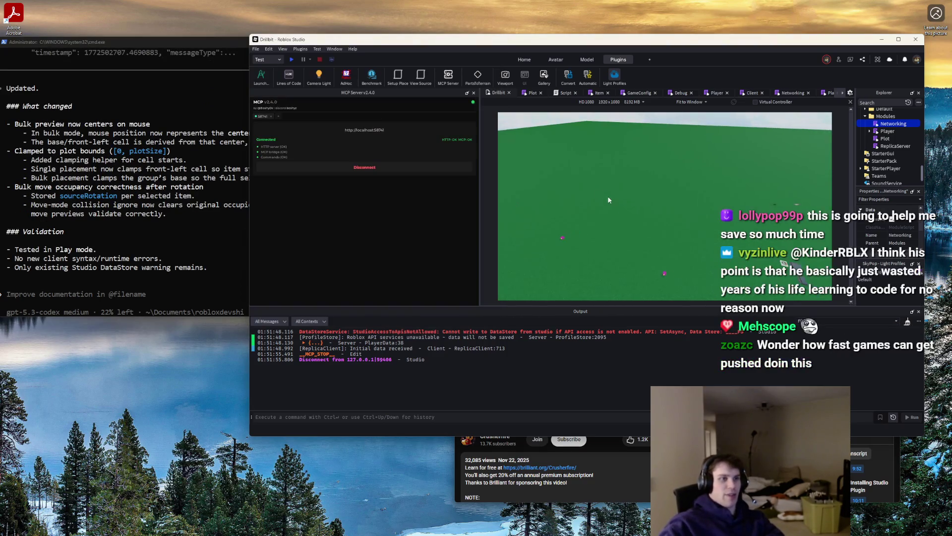
# Start a playtest, walk onto the plot and place three arch pieces
pyautogui.click(296, 61)
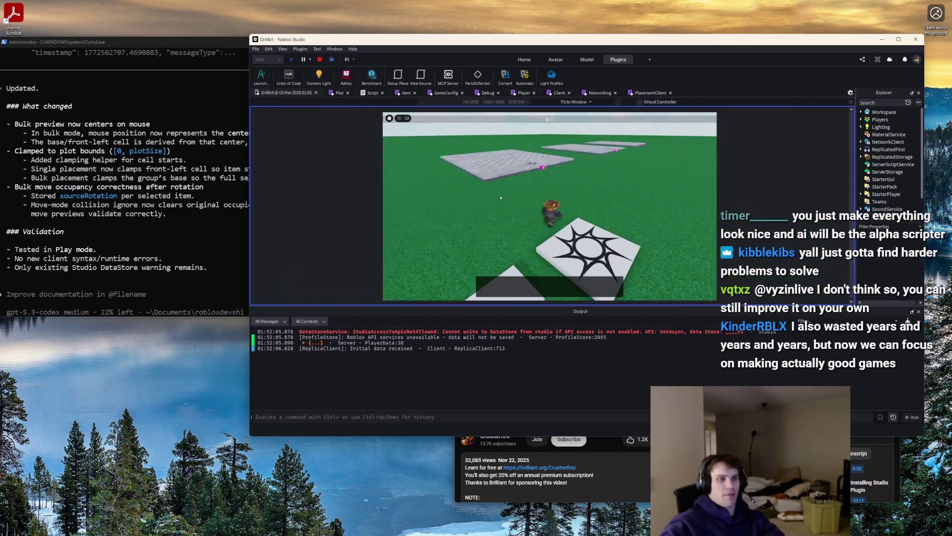
pyautogui.press('w')
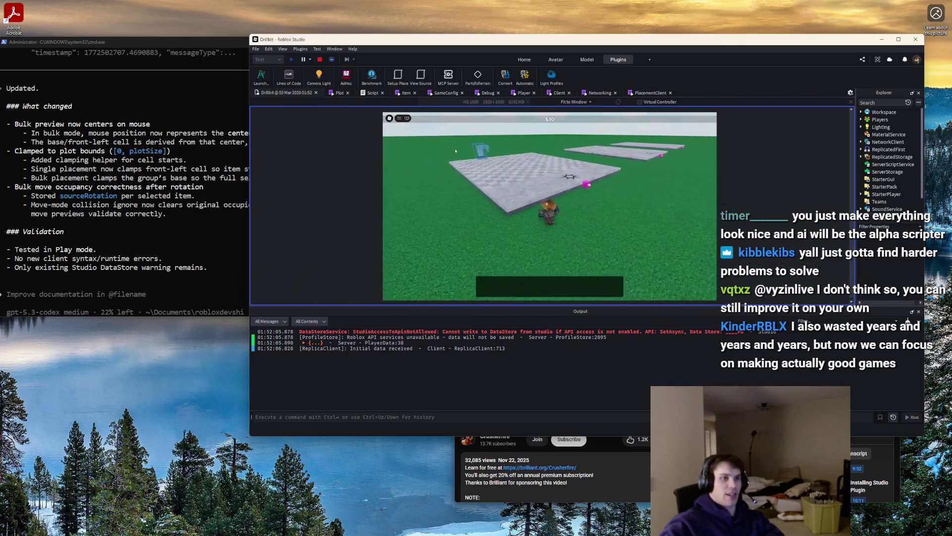
pyautogui.click(519, 178)
pyautogui.click(500, 176)
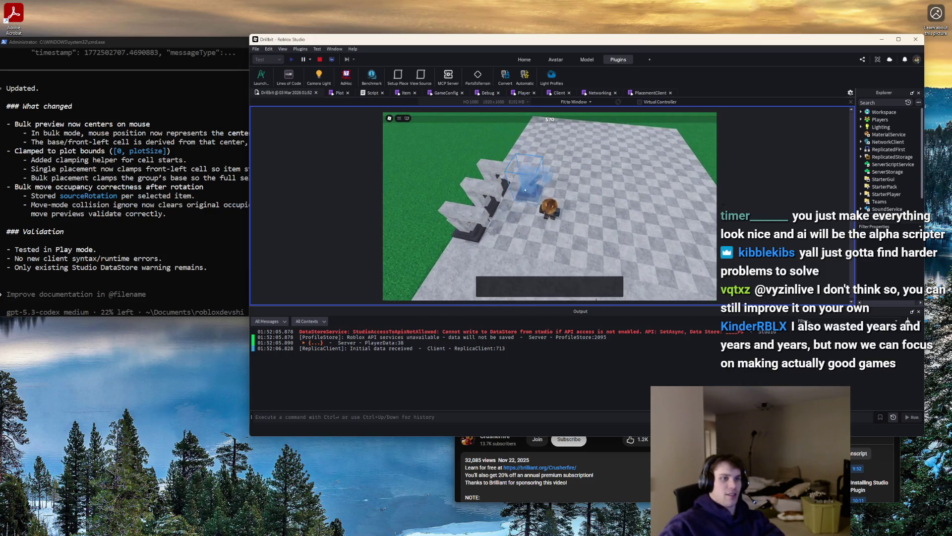
pyautogui.click(545, 201)
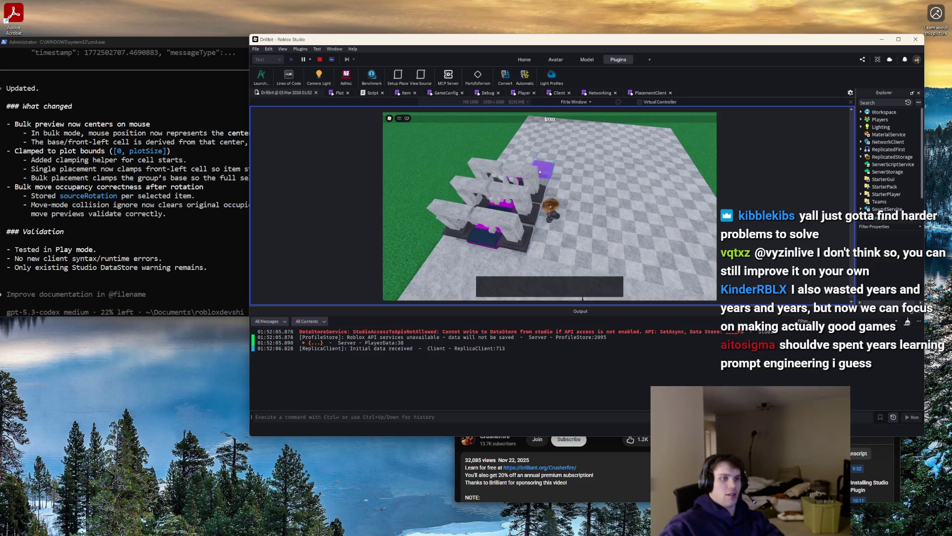
# Place the magenta item, then switch to selection mode and select it
pyautogui.press('Left')
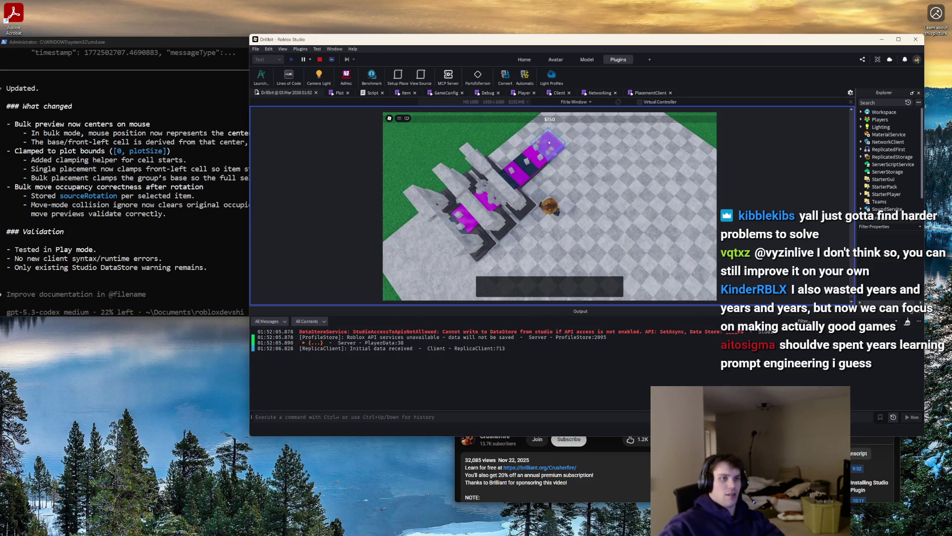
pyautogui.click(542, 147)
pyautogui.press('Left')
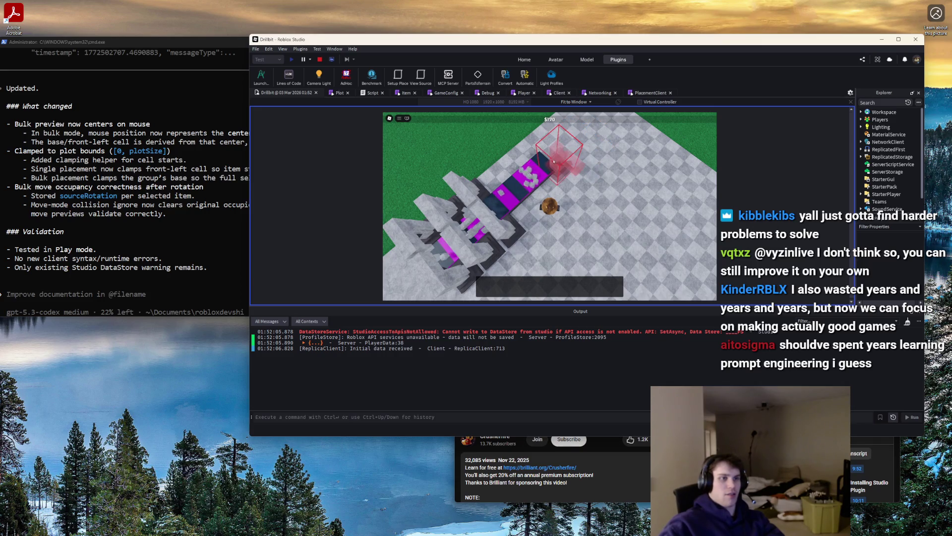
pyautogui.press('Left')
pyautogui.click(528, 174)
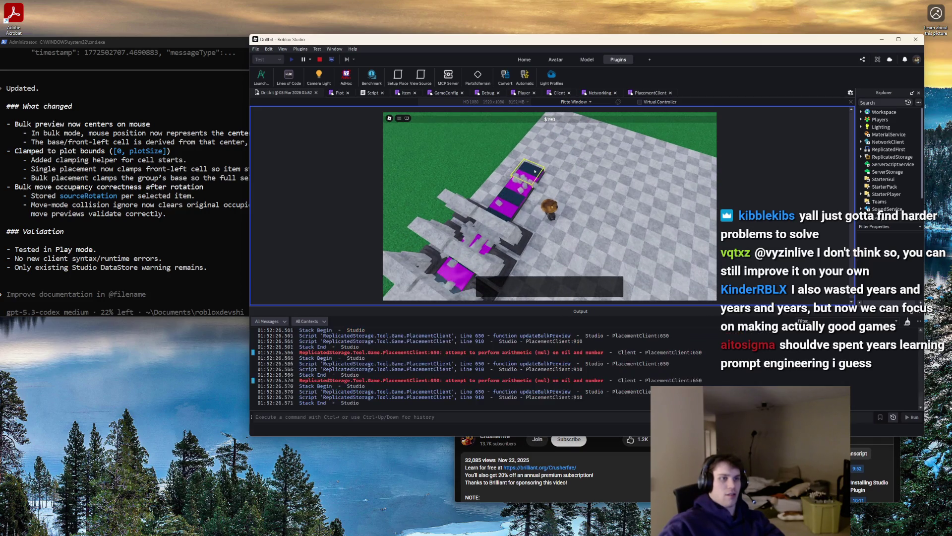
# Open the updateBulkPreview error at PlacementClient line 650, then stop the playtest
pyautogui.click(576, 350)
pyautogui.scroll(3, 499, 146)
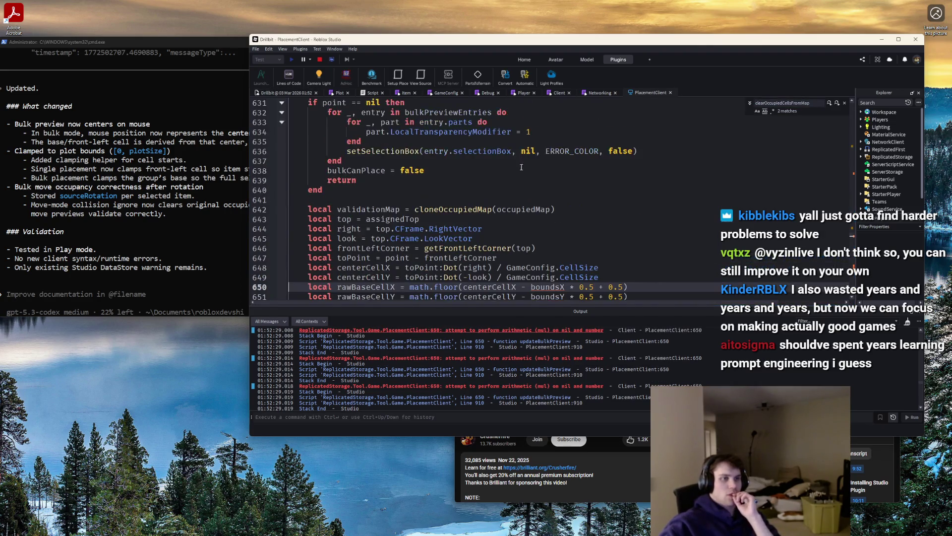
pyautogui.click(320, 59)
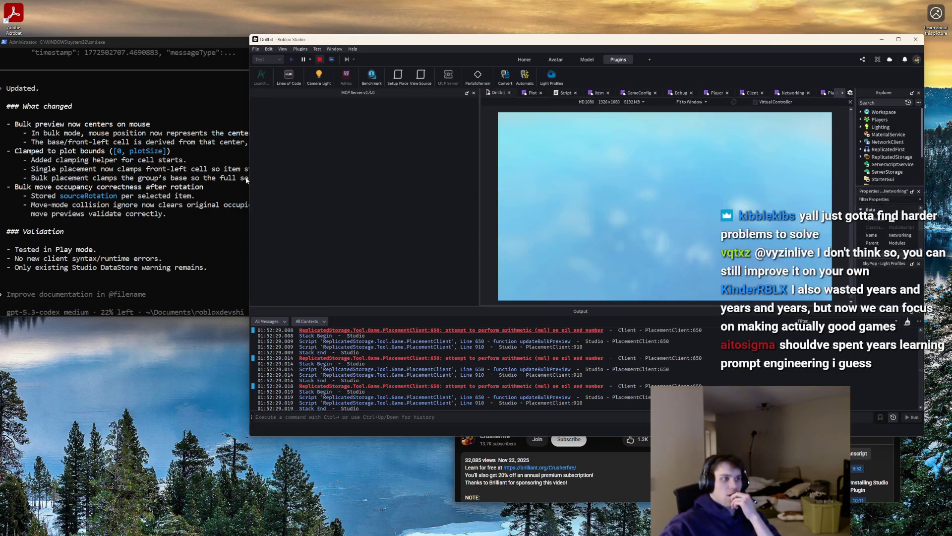
pyautogui.click(156, 235)
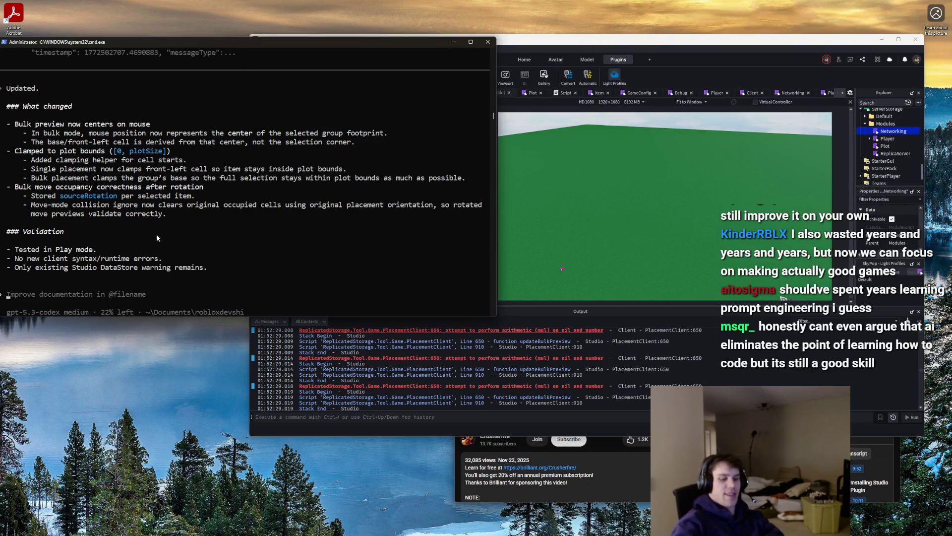
# Ask Codex for client debug methods on each function and a fix for moving/copying's undefined variable
pyautogui.write('When in')
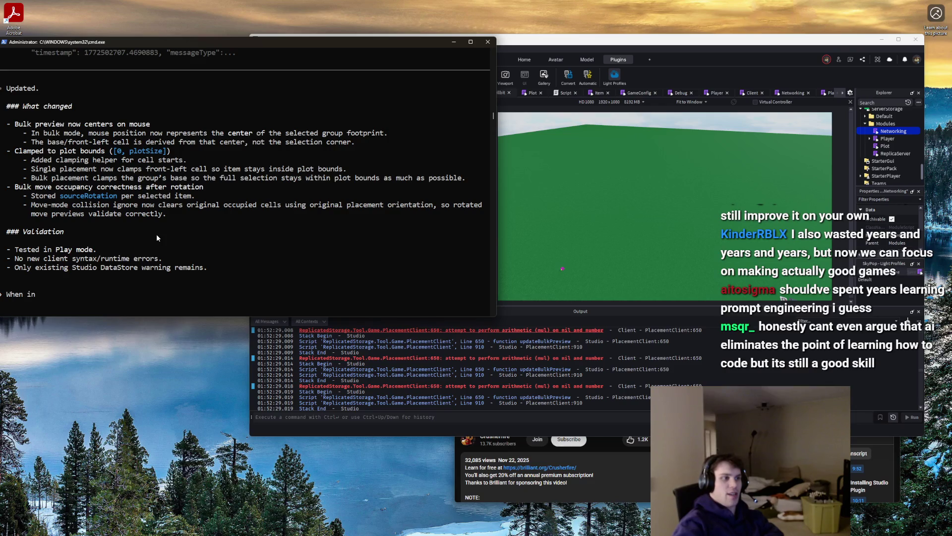
pyautogui.press('BackSpace')
pyautogui.press('BackSpace')
pyautogui.write('on the client,')
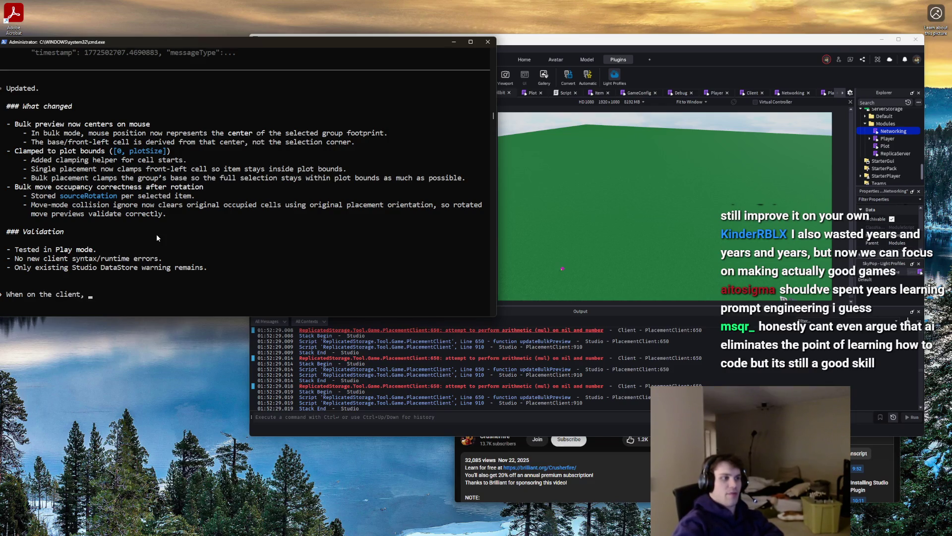
pyautogui.write(' use meth')
pyautogui.press('BackSpace')
pyautogui.press('BackSpace')
pyautogui.press('BackSpace')
pyautogui.press('BackSpace')
pyautogui.press('BackSpace')
pyautogui.press('BackSpace')
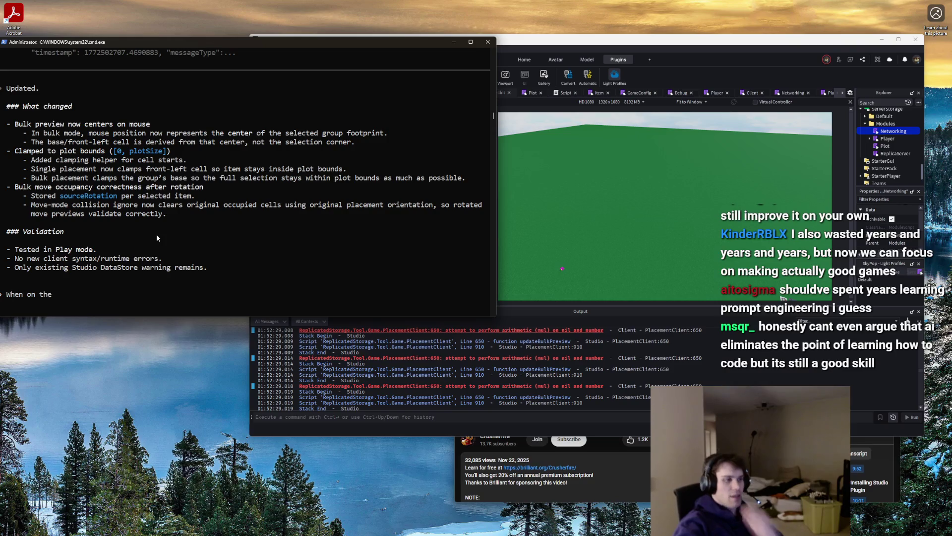
pyautogui.write('Create d')
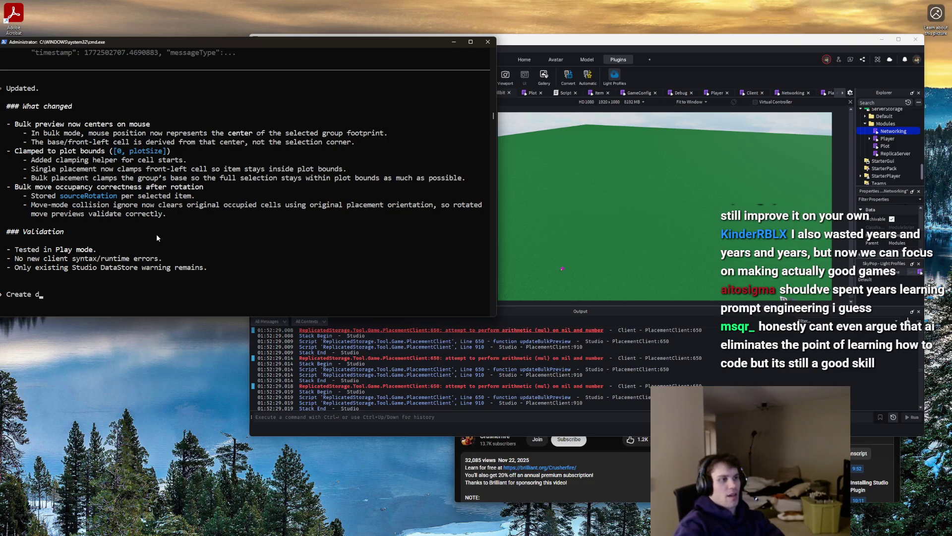
pyautogui.write('ebug methods on the client to test')
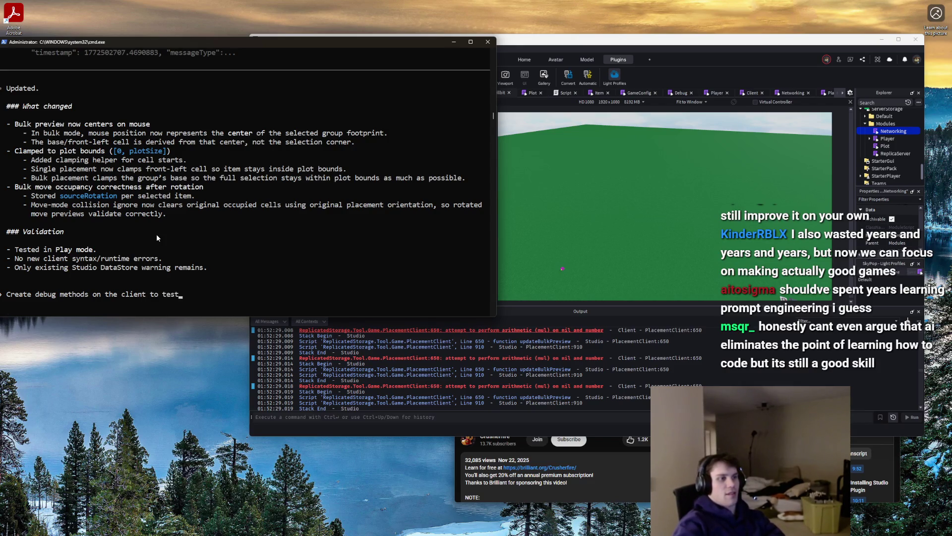
pyautogui.write('each function. You are correctly fixing syntax err')
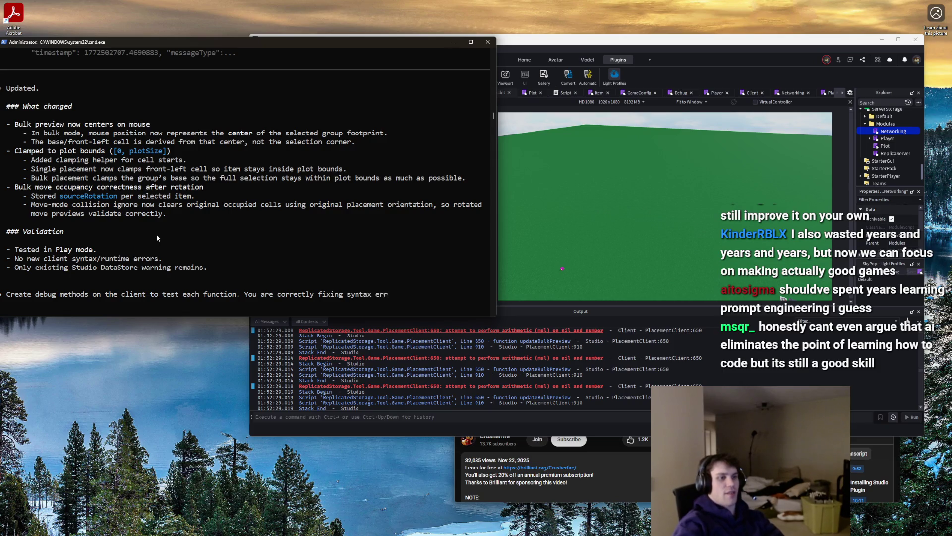
pyautogui.write('some logical errors')
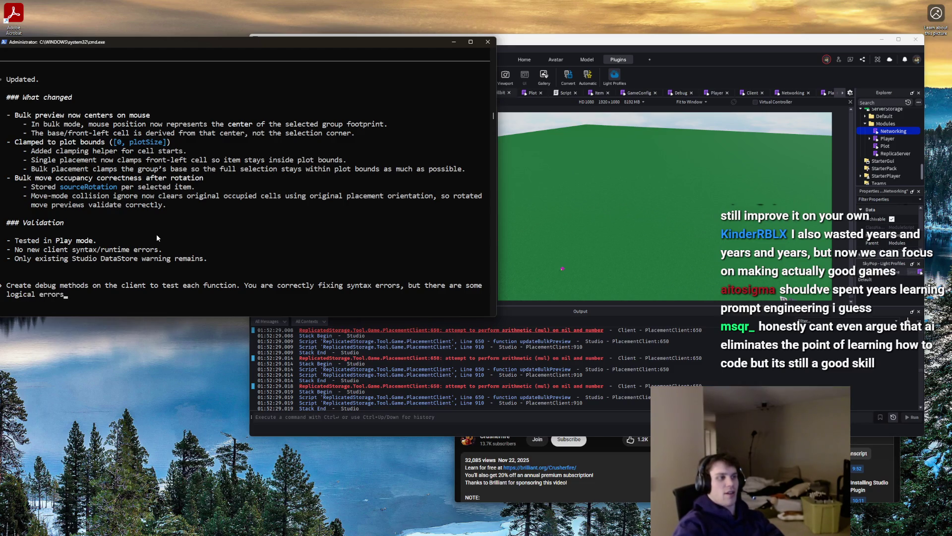
pyautogui.write(' thajt')
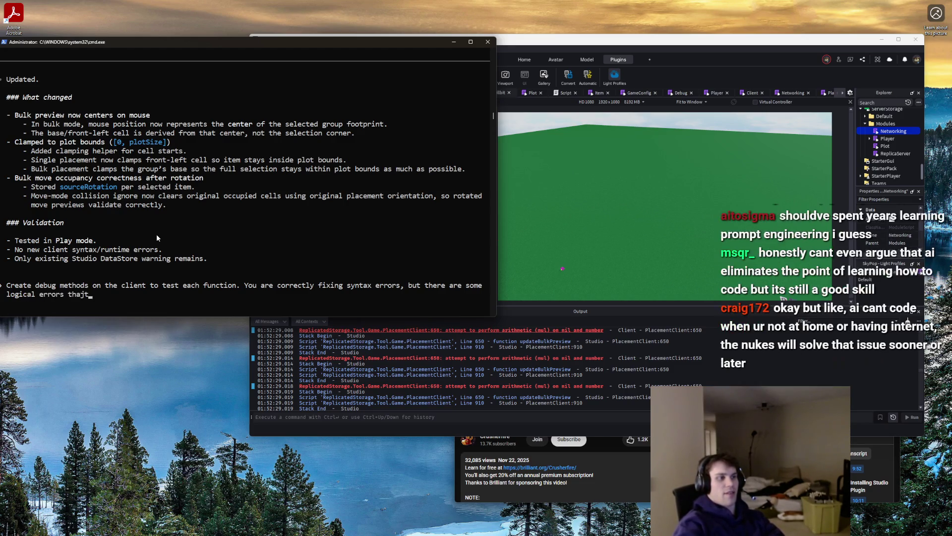
pyautogui.press('BackSpace')
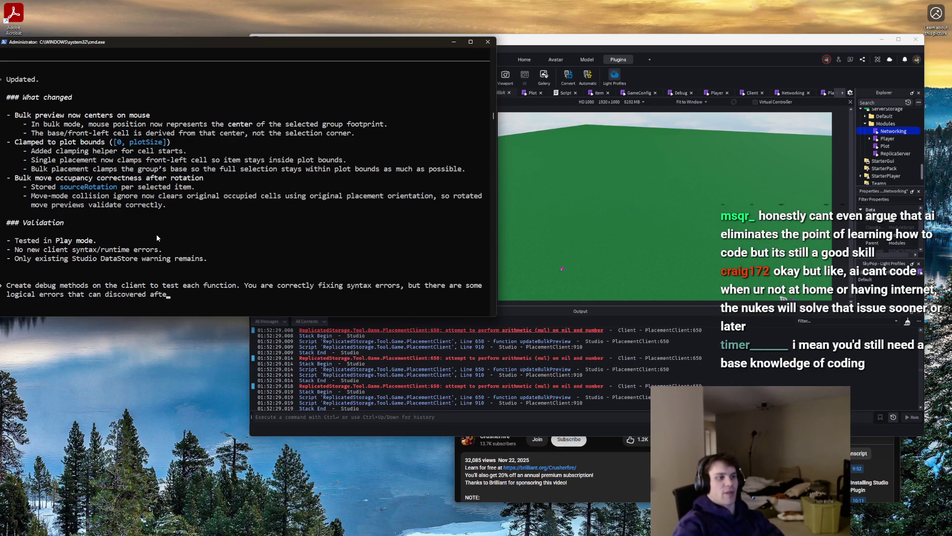
pyautogui.write('FOr')
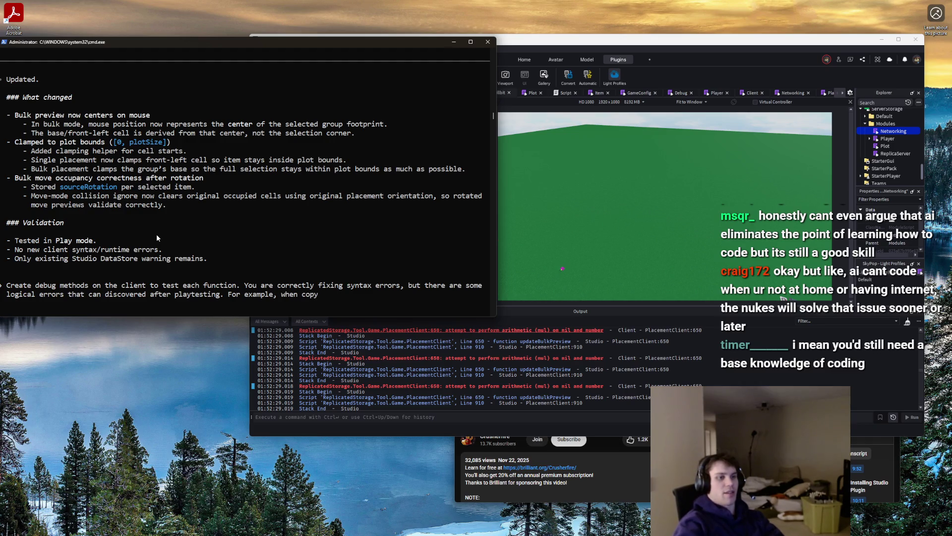
pyautogui.write('moving/copy')
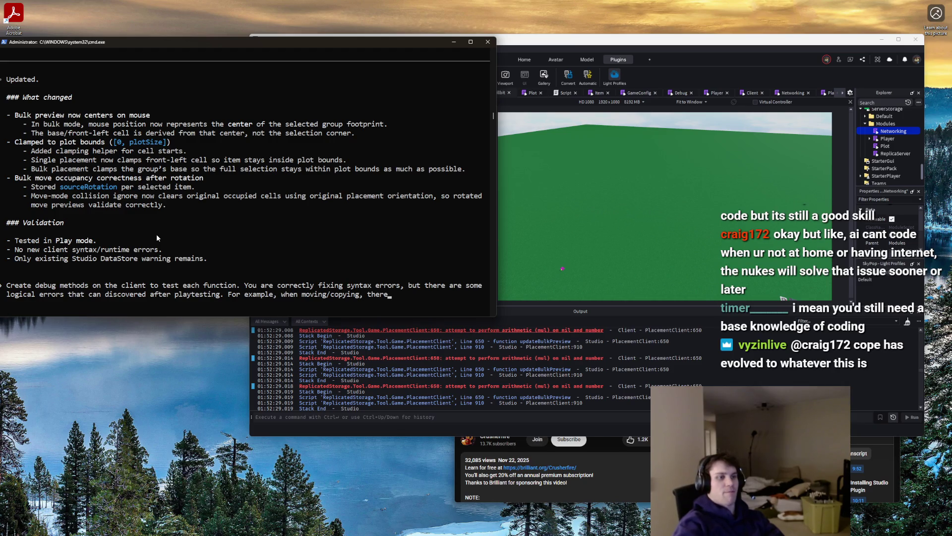
pyautogui.write('variables that ha')
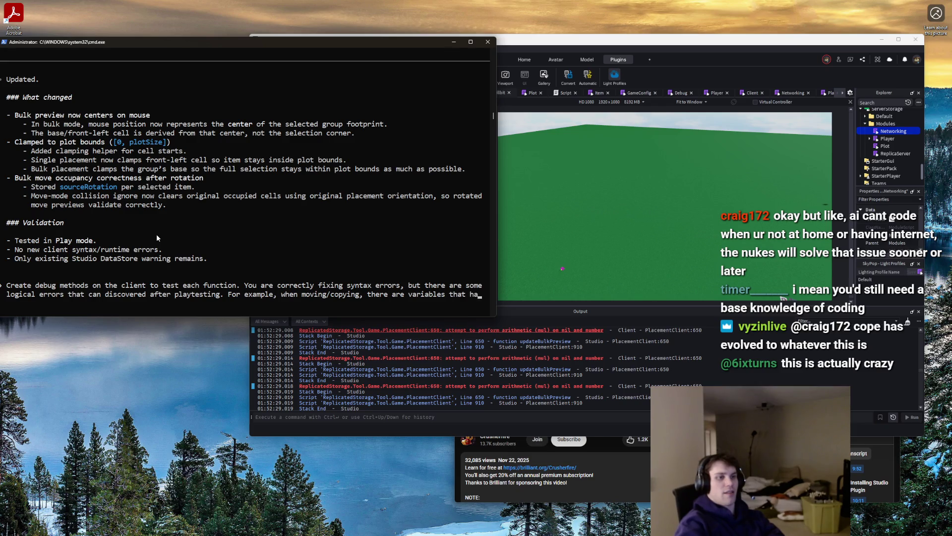
pyautogui.write('ve not been defined')
pyautogui.write(' yet, which are now')
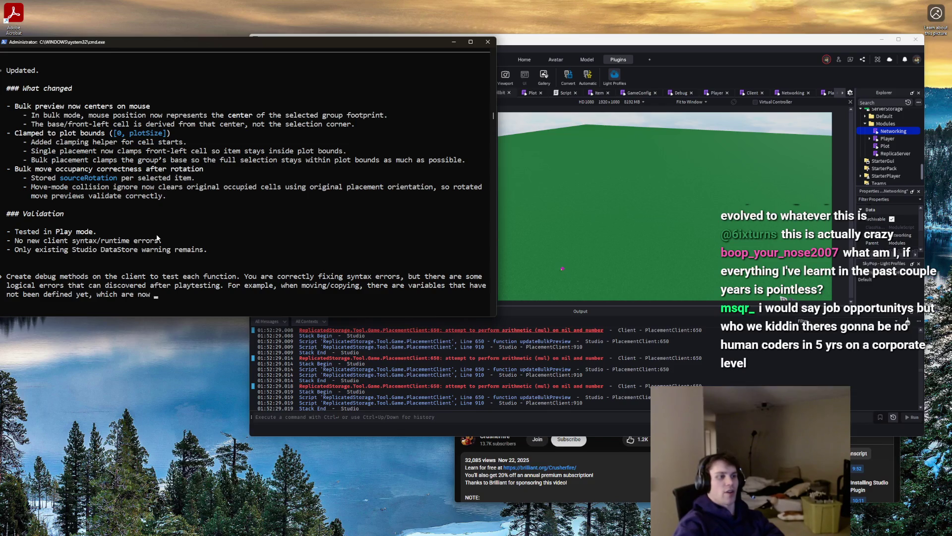
pyautogui.write('.')
pyautogui.press('Return')
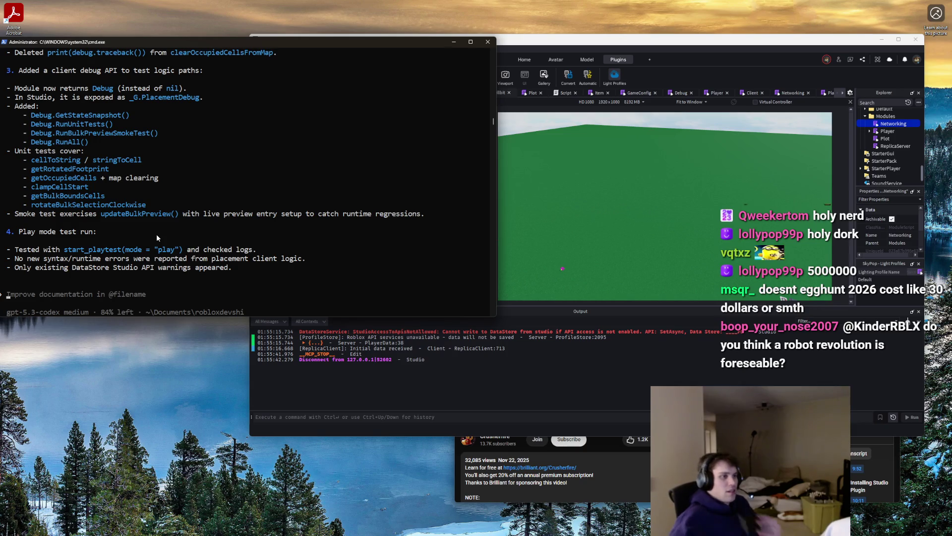
pyautogui.scroll(1, 127, 217)
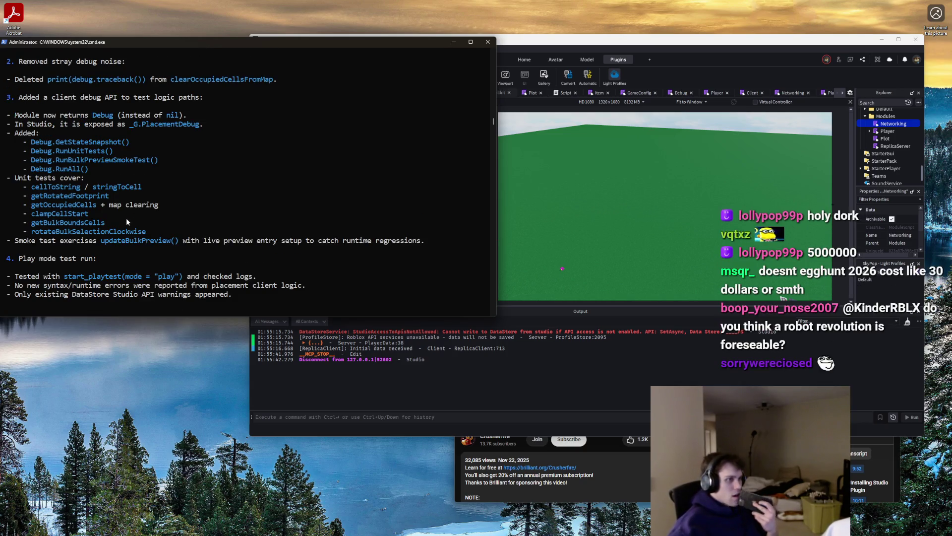
pyautogui.scroll(1, 127, 219)
pyautogui.scroll(1, 127, 219)
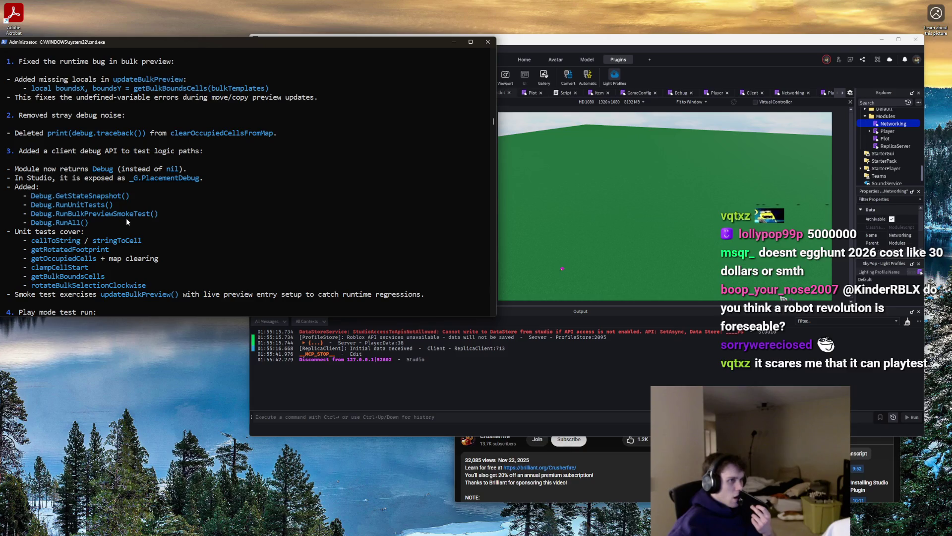
pyautogui.scroll(3, 126, 220)
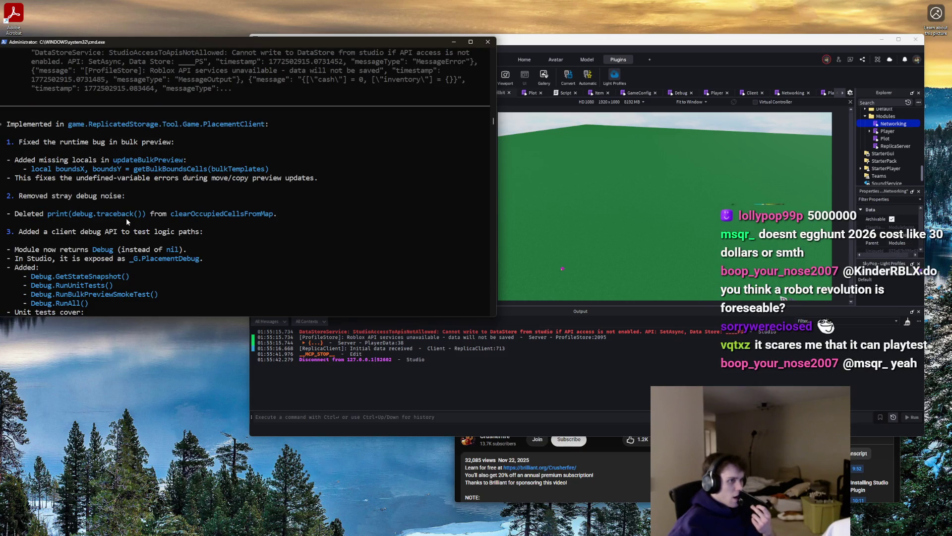
pyautogui.scroll(-1, 126, 219)
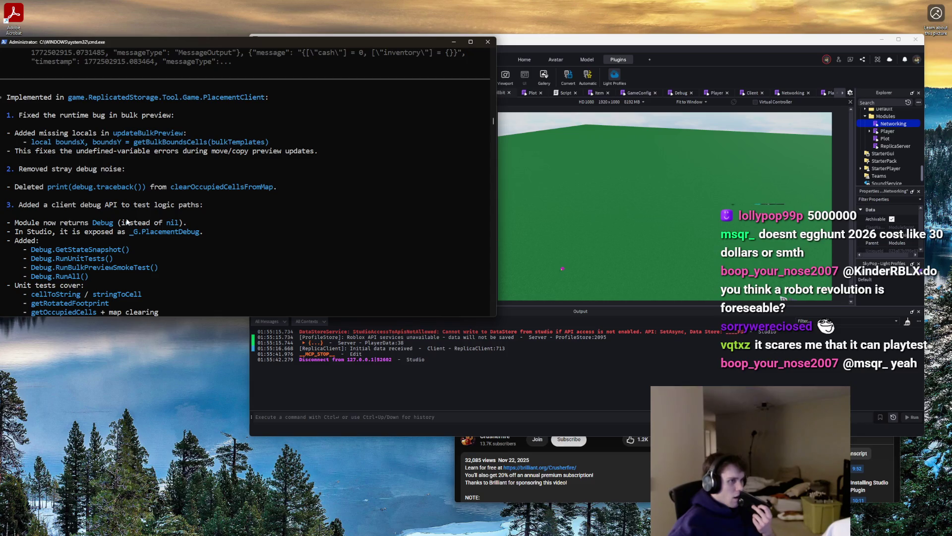
pyautogui.click(602, 171)
# Start a playtest, walk onto the plot and place a rotated multi-cell bulk placement
pyautogui.click(292, 60)
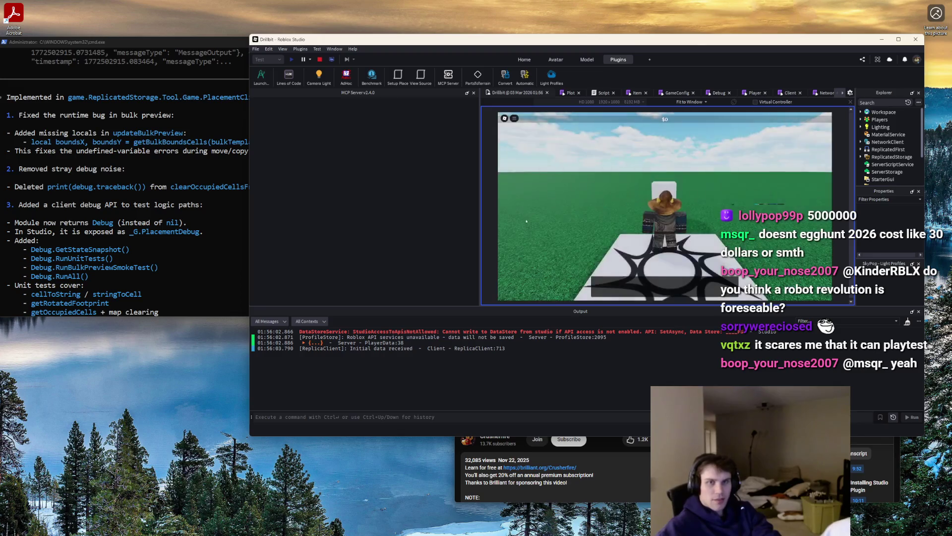
pyautogui.press('w')
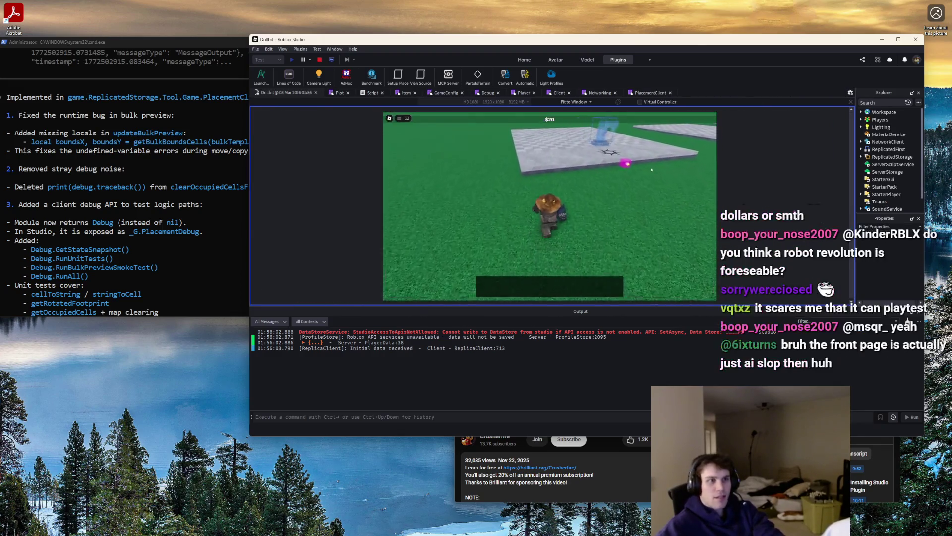
pyautogui.press('w')
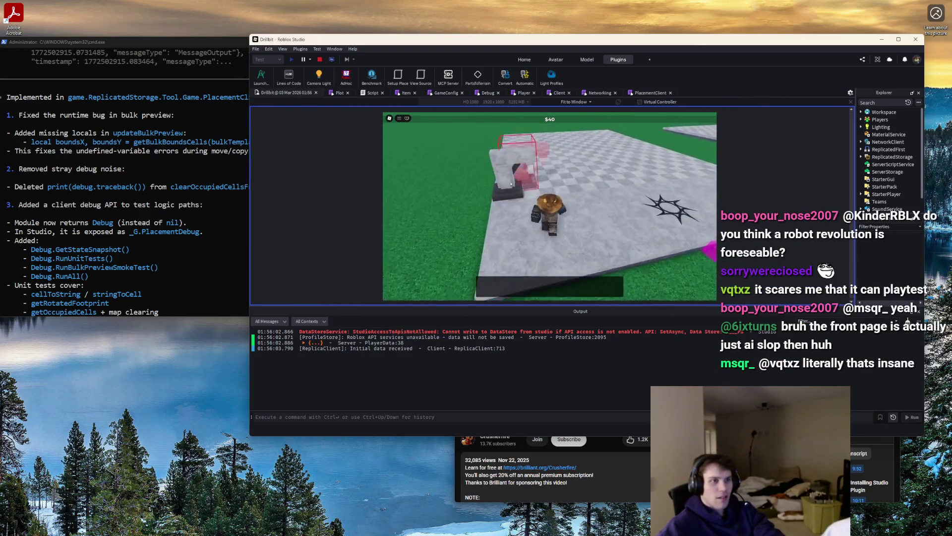
pyautogui.press('w')
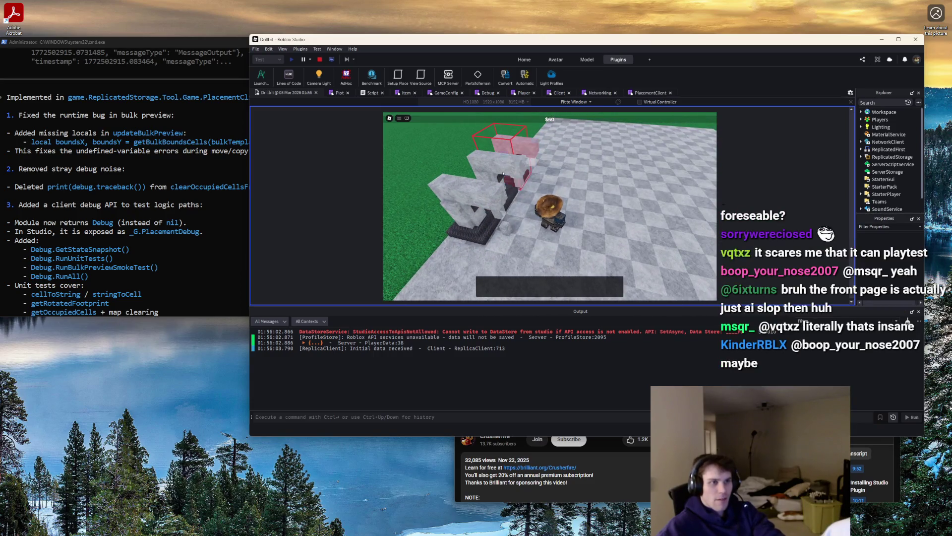
pyautogui.moveTo(502, 177); pyautogui.dragTo(516, 143)
pyautogui.rightClick(556, 178)
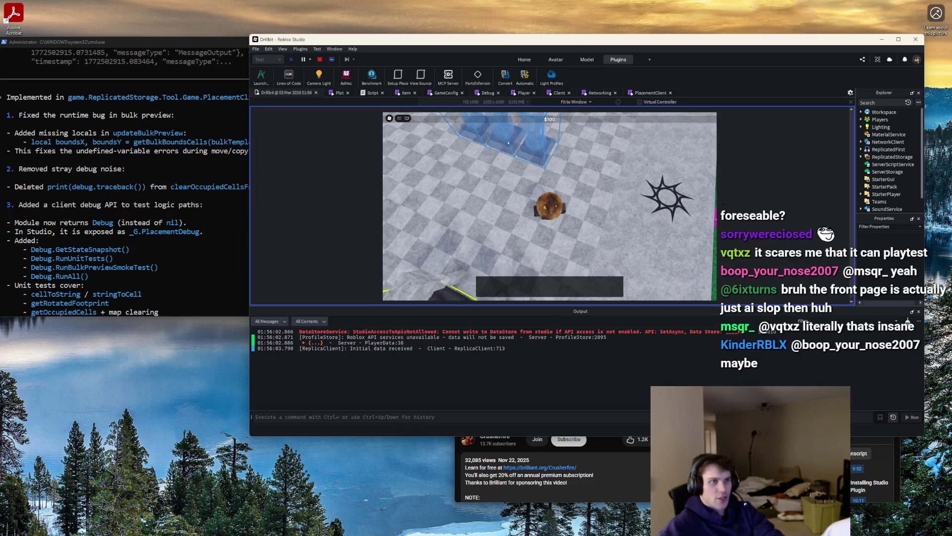
pyautogui.press('w')
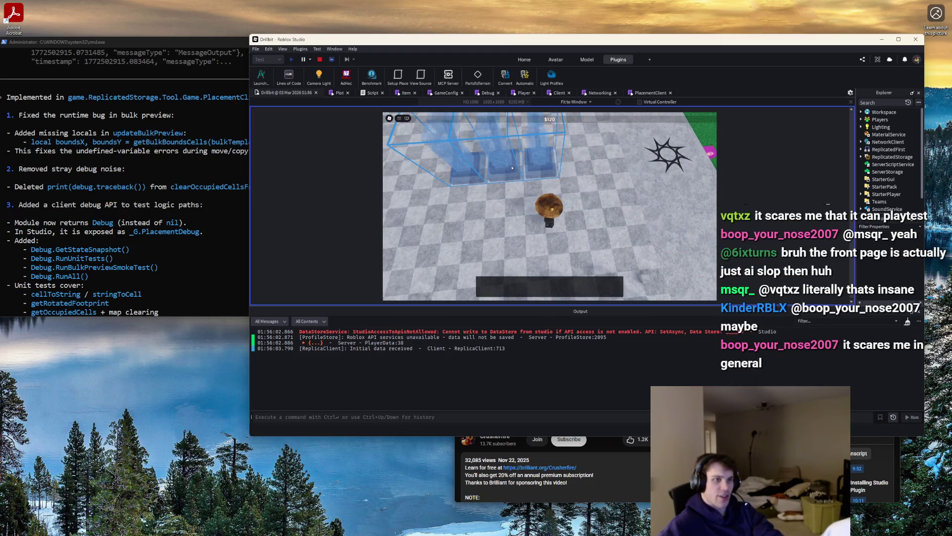
pyautogui.press('r')
pyautogui.moveTo(519, 167); pyautogui.dragTo(506, 173)
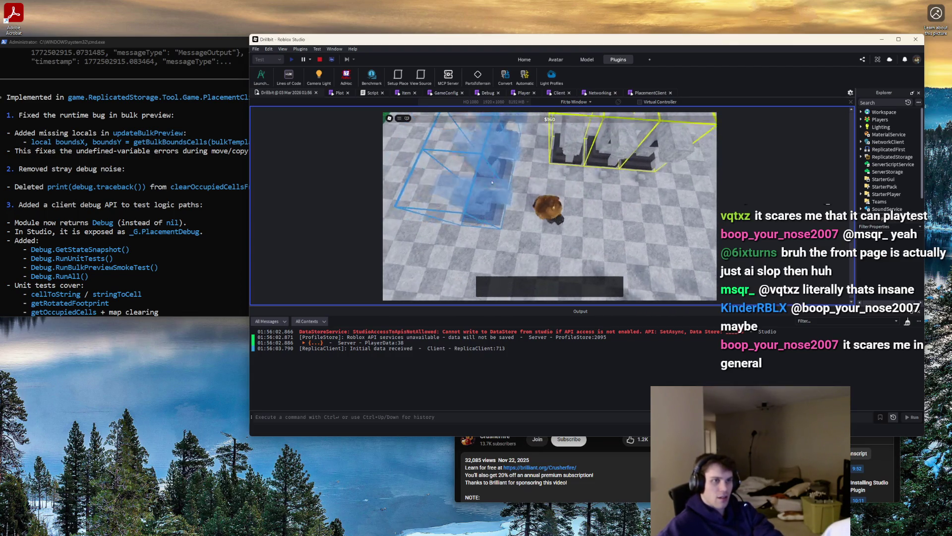
pyautogui.scroll(-5, 515, 181)
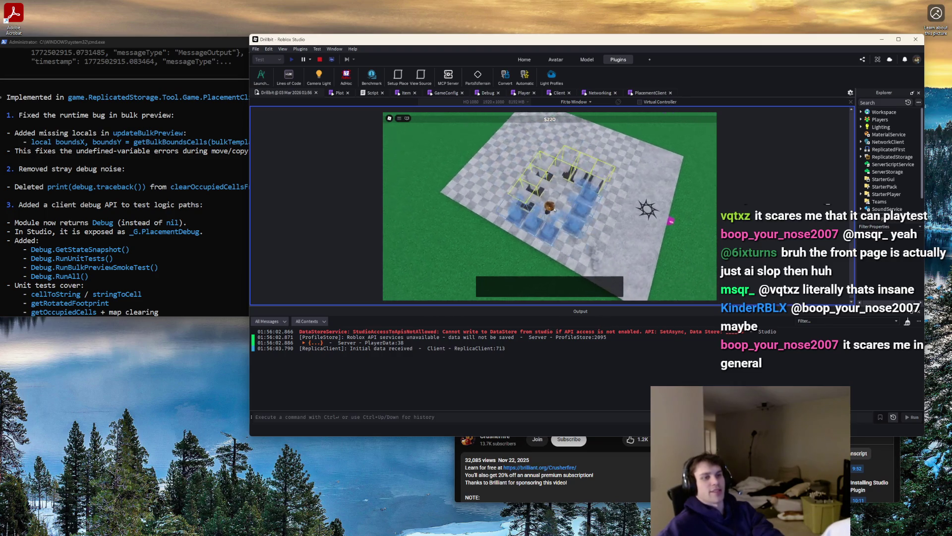
pyautogui.click(563, 189)
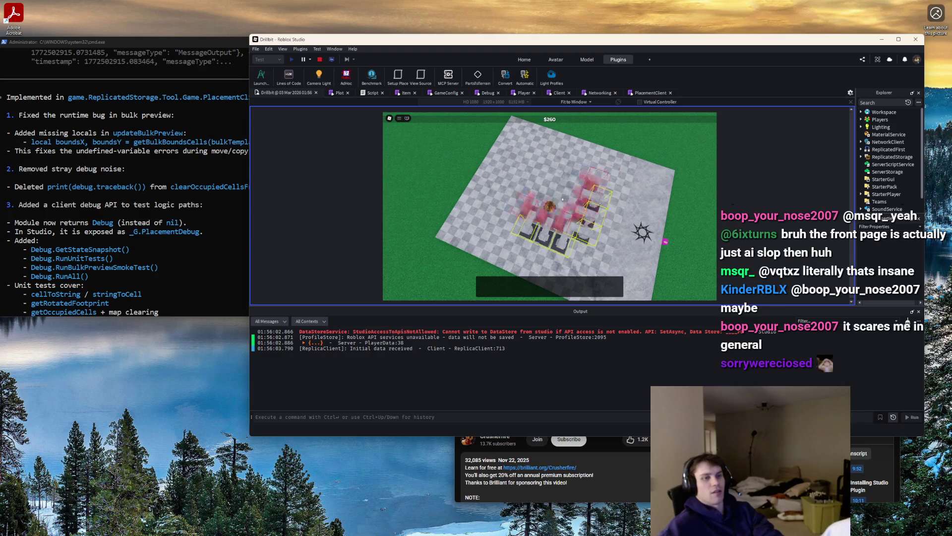
# Drag out a second bulk placement over the placed pieces and rotate it
pyautogui.scroll(1, 548, 232)
pyautogui.moveTo(547, 232)
pyautogui.mouseDown()
pyautogui.moveTo(555, 221)
pyautogui.moveTo(530, 177)
pyautogui.moveTo(551, 187)
pyautogui.mouseUp()
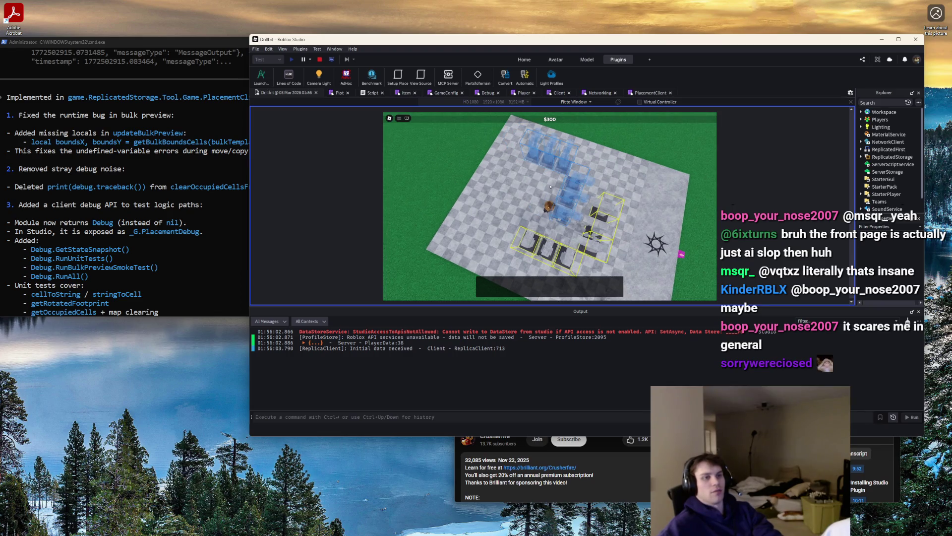
pyautogui.scroll(3, 550, 186)
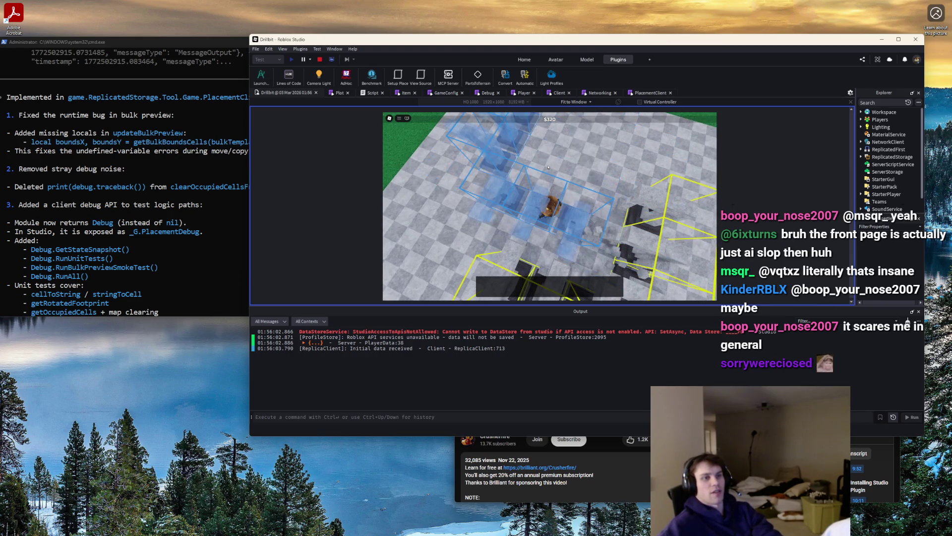
pyautogui.press('r')
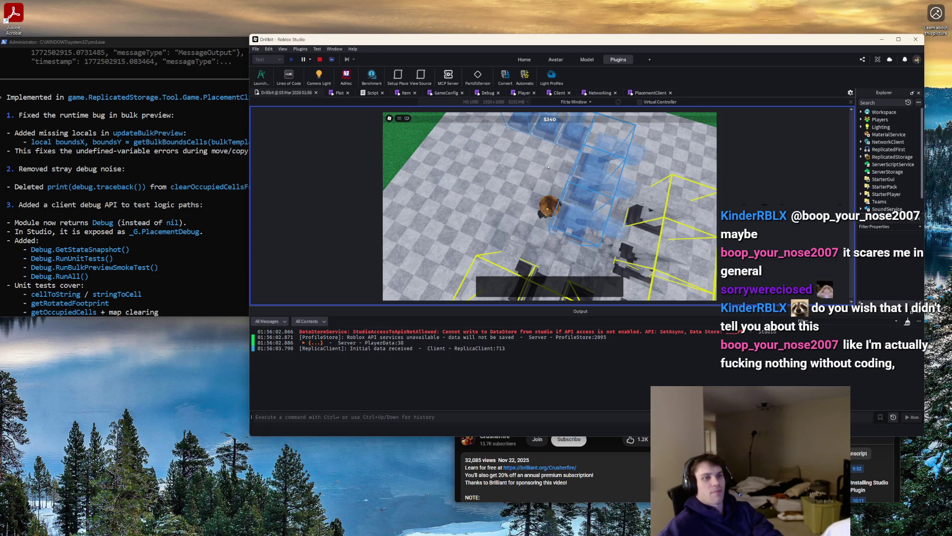
pyautogui.click(146, 231)
pyautogui.scroll(-8, 169, 238)
pyautogui.click(676, 79)
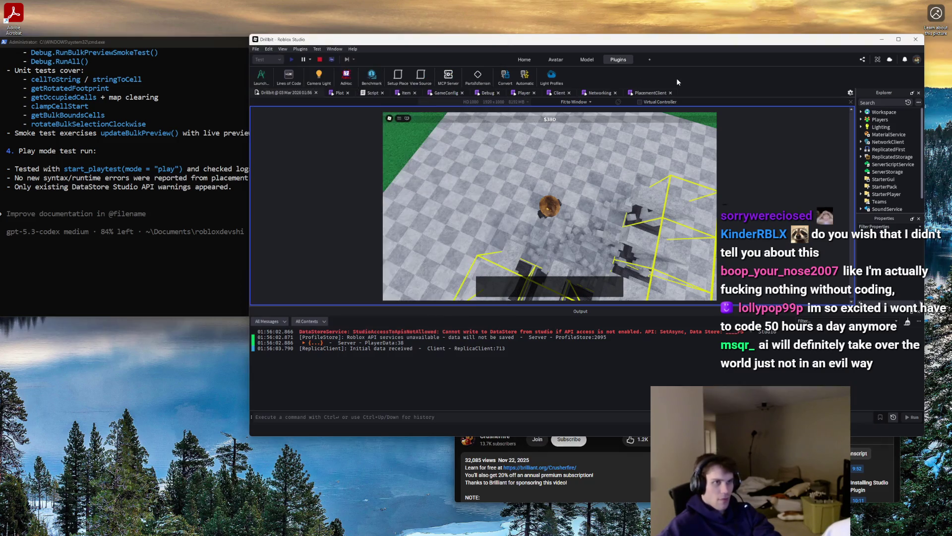
# Stop the playtest and tell Codex 'Rotating a group is incorrect. When rotating,'
pyautogui.hotkey('shift', 'F5')
pyautogui.click(162, 213)
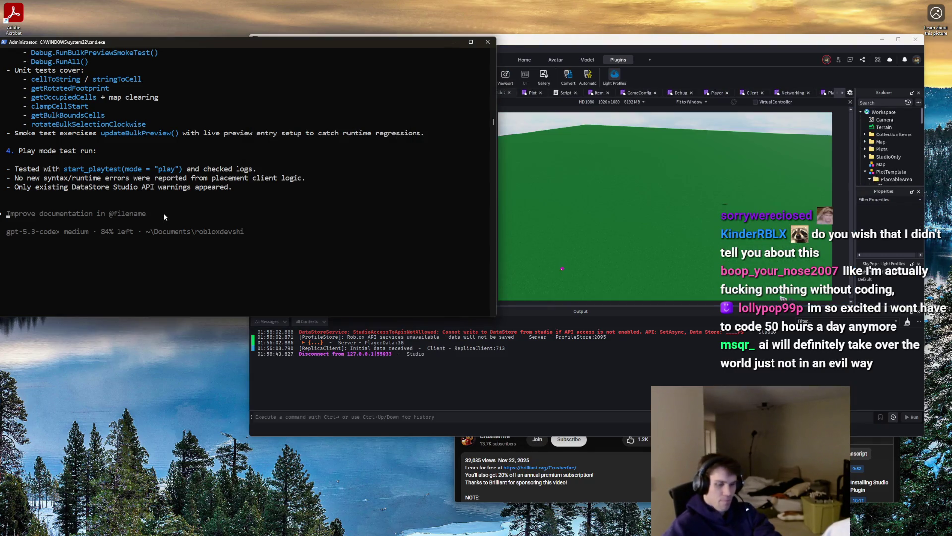
pyautogui.write('Rotation i')
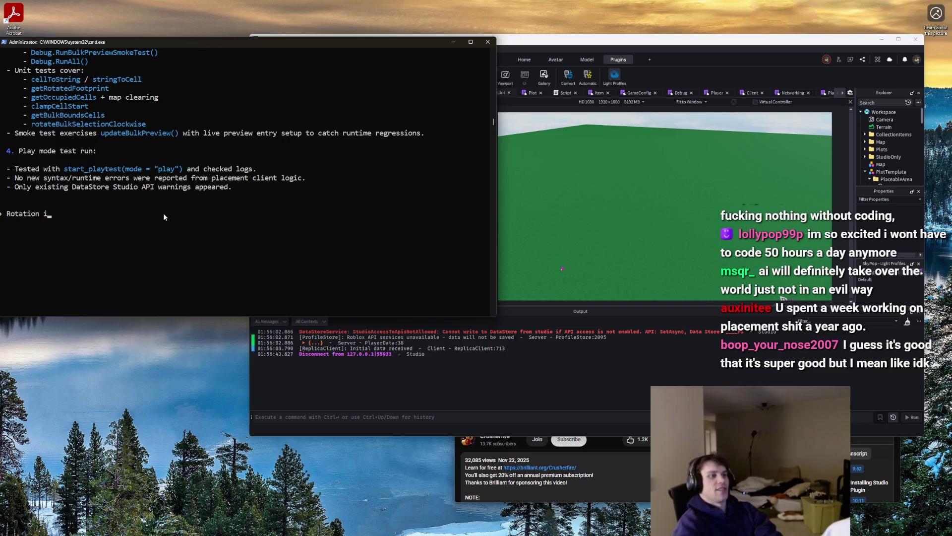
pyautogui.press('BackSpace')
pyautogui.press('BackSpace')
pyautogui.press('BackSpace')
pyautogui.write('ng bulk')
pyautogui.press('BackSpace')
pyautogui.press('BackSpace')
pyautogui.press('BackSpace')
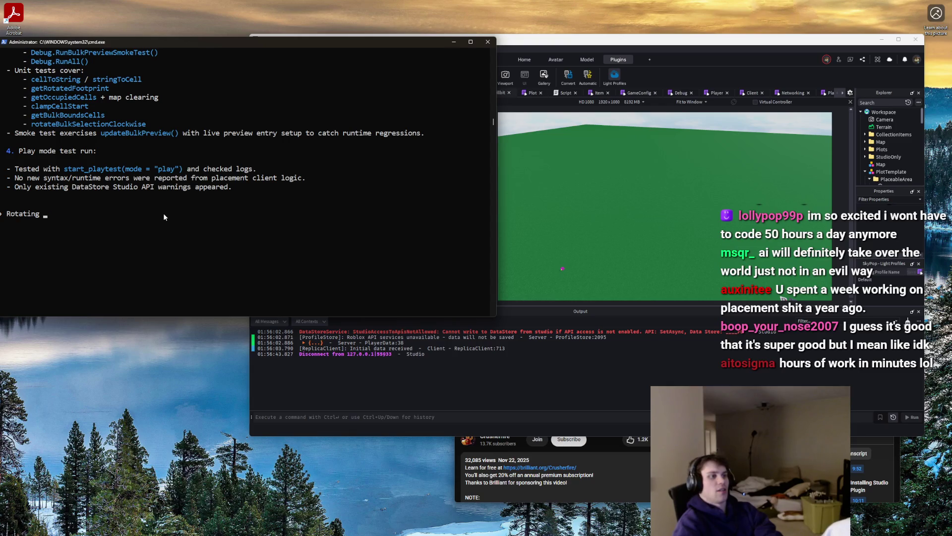
pyautogui.write('a group is inc')
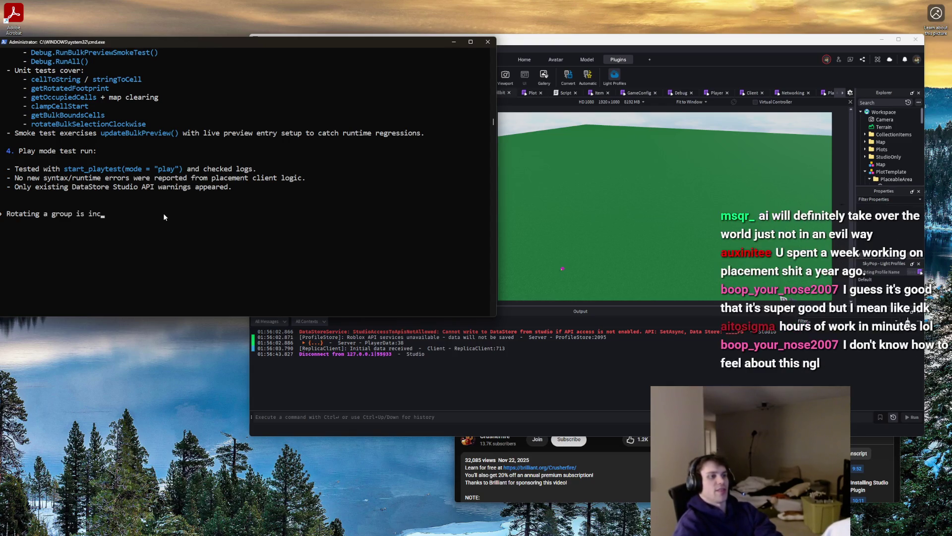
pyautogui.write('orrect. When rotating,')
pyautogui.press('Return')
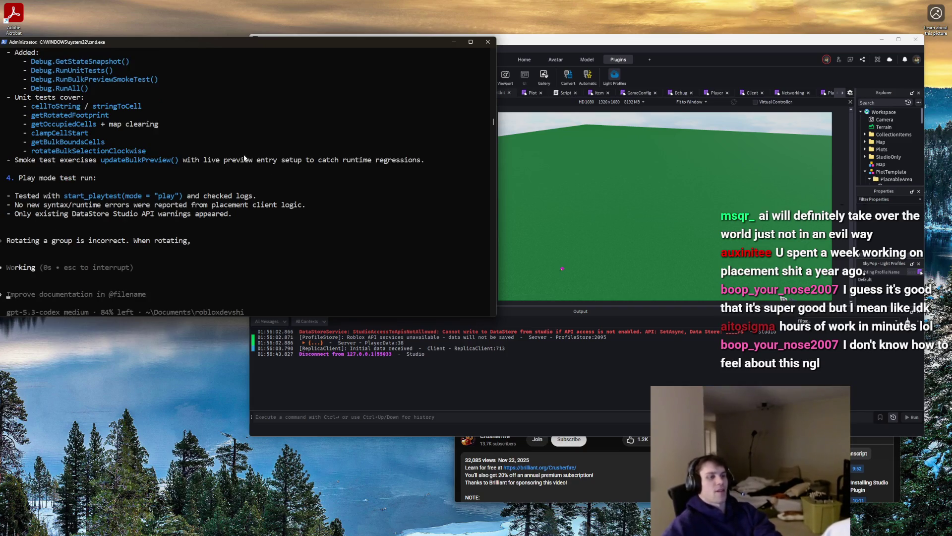
# Explain it rotates each item individually, not the whole group around the mouse
pyautogui.click(197, 257)
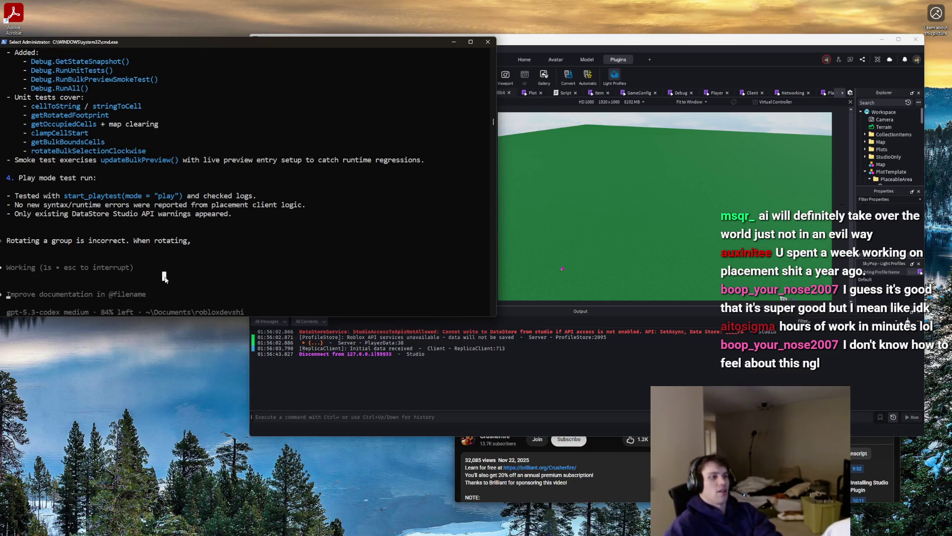
pyautogui.write('It rotates each item individually')
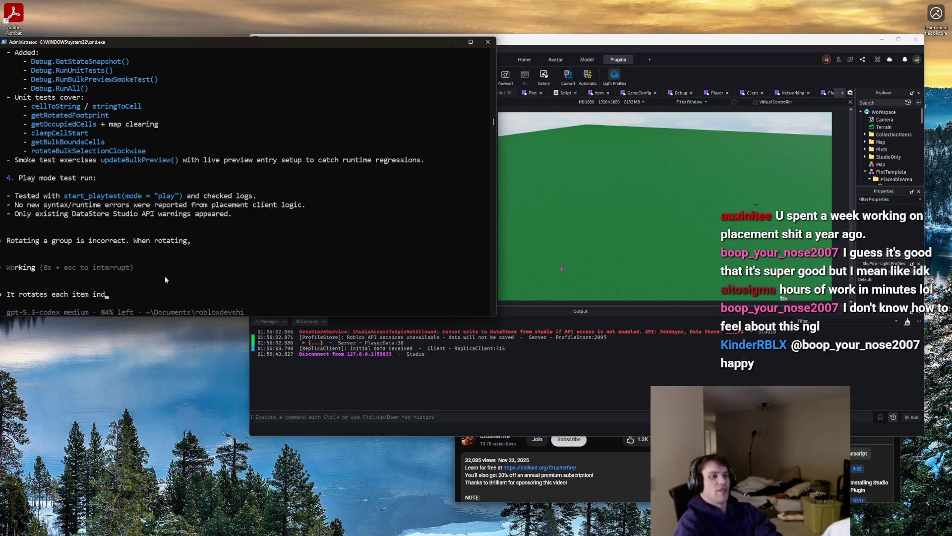
pyautogui.write(', not the ')
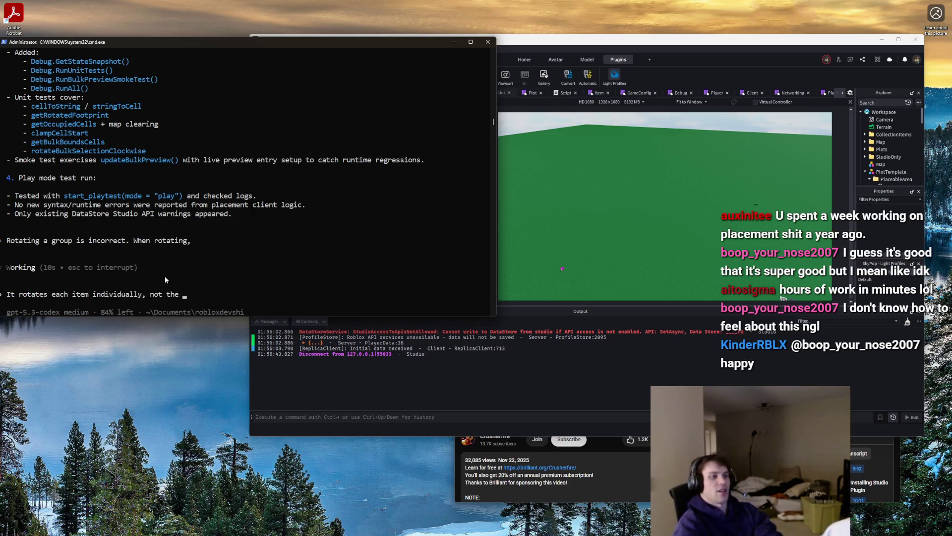
pyautogui.write('whole group around')
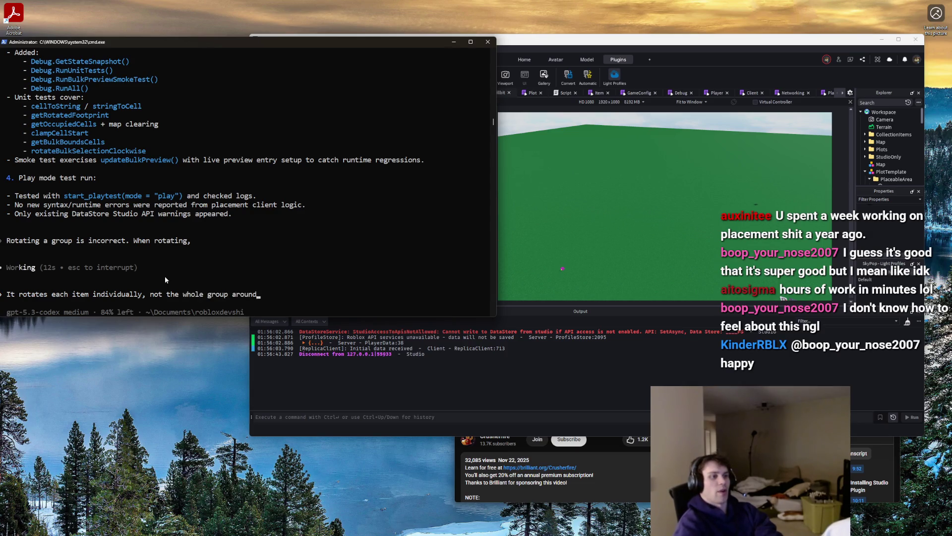
pyautogui.write(' the mouse')
pyautogui.write('.')
pyautogui.press('Return')
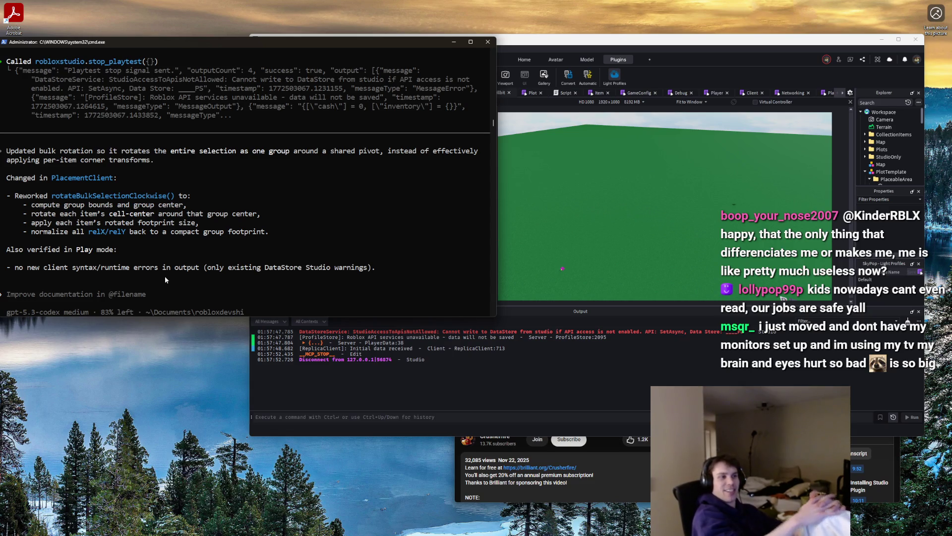
# Playtest by selecting the L-shaped block group, placing it rotated as one unit, then stopping
pyautogui.click(563, 118)
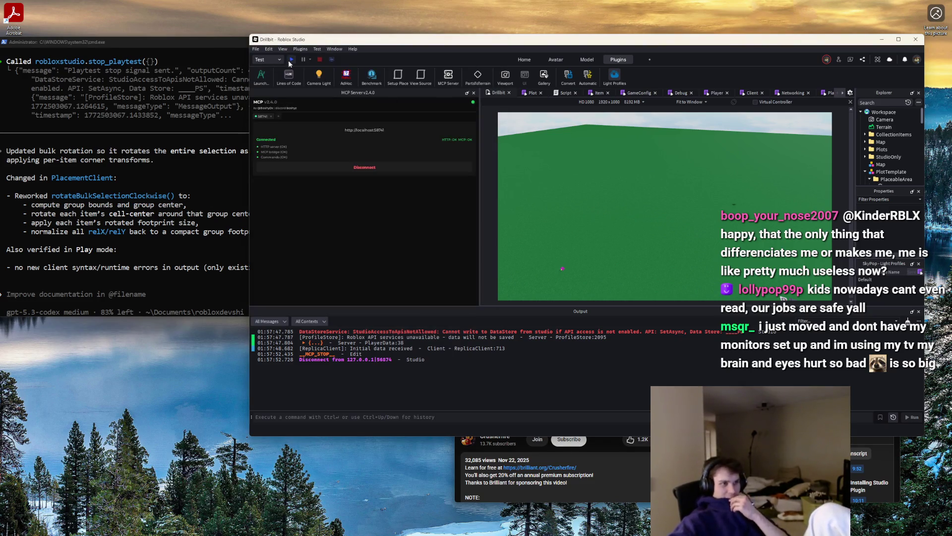
pyautogui.press('F5')
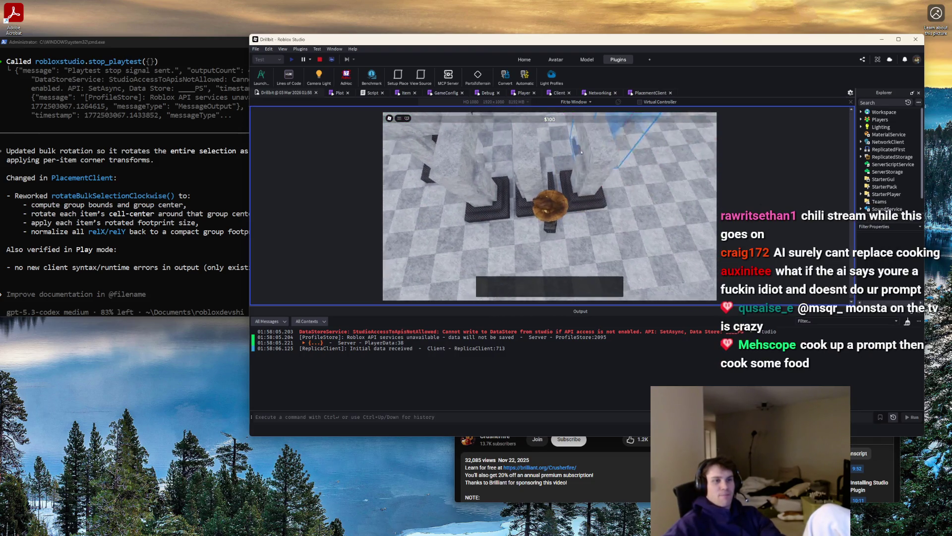
pyautogui.moveTo(502, 147); pyautogui.dragTo(559, 209)
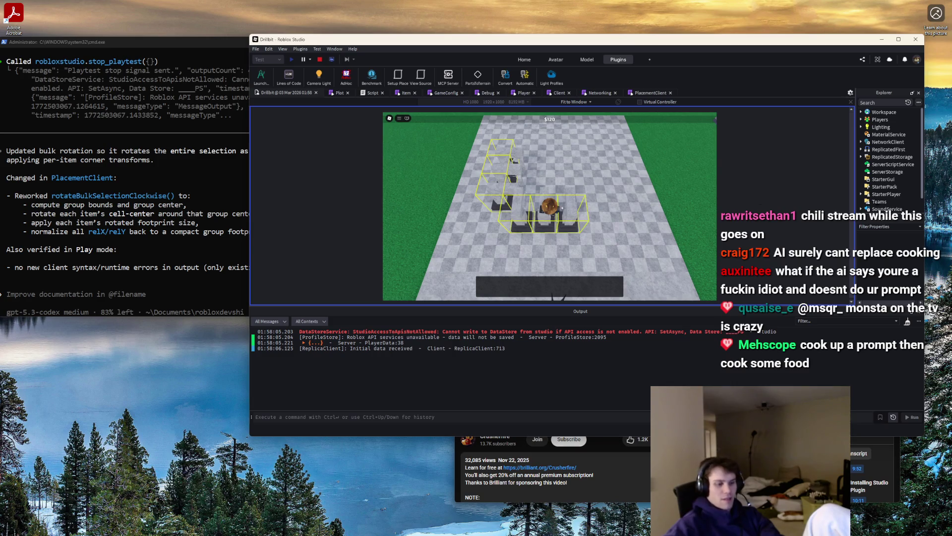
pyautogui.click(561, 208)
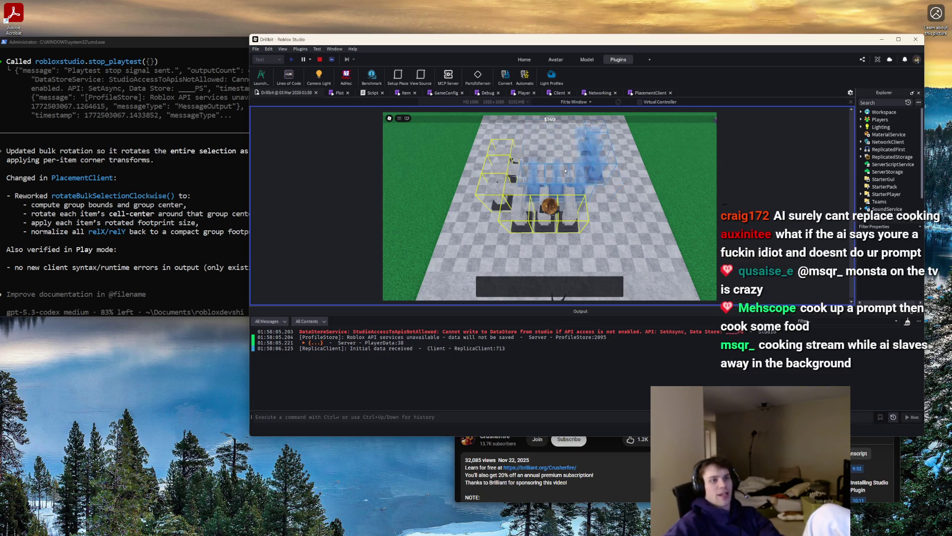
pyautogui.press('w')
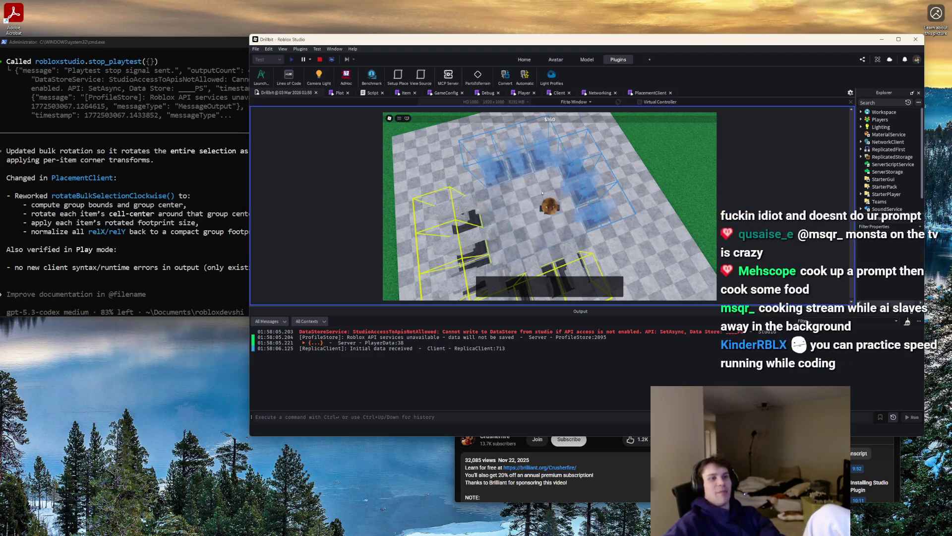
pyautogui.press('w')
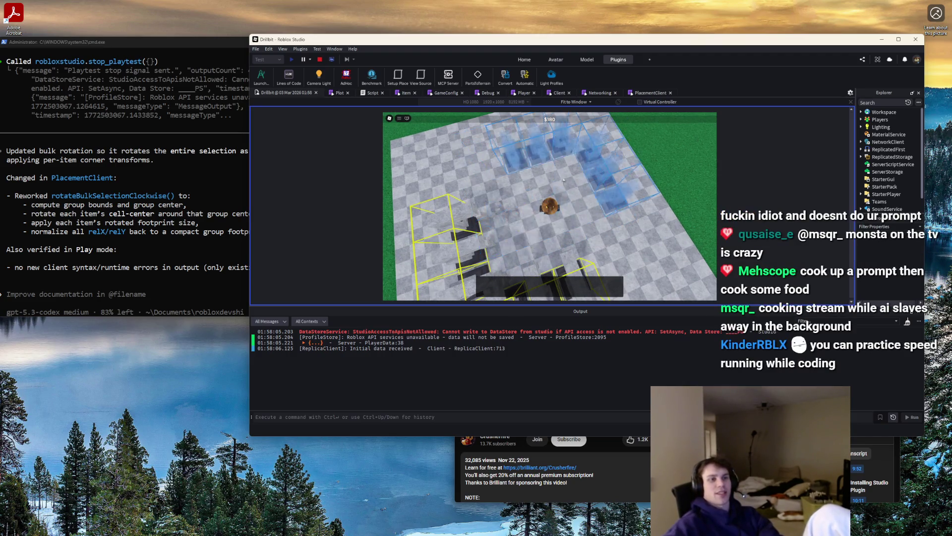
pyautogui.press('w')
pyautogui.click(599, 201)
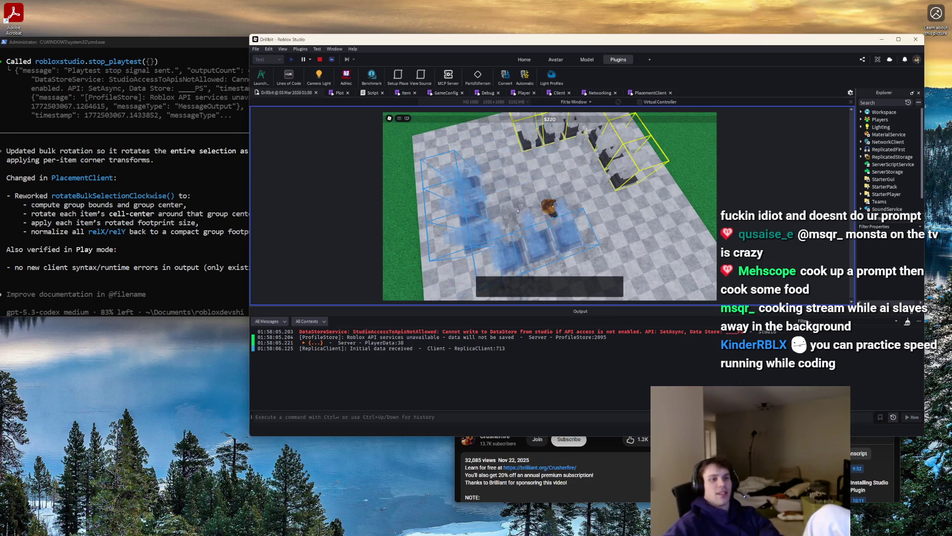
pyautogui.click(559, 190)
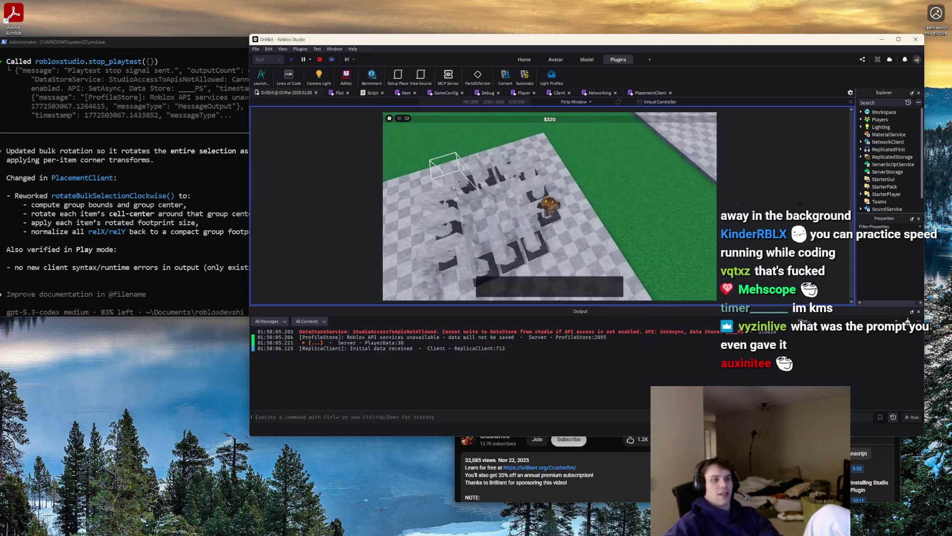
pyautogui.click(320, 59)
pyautogui.click(142, 290)
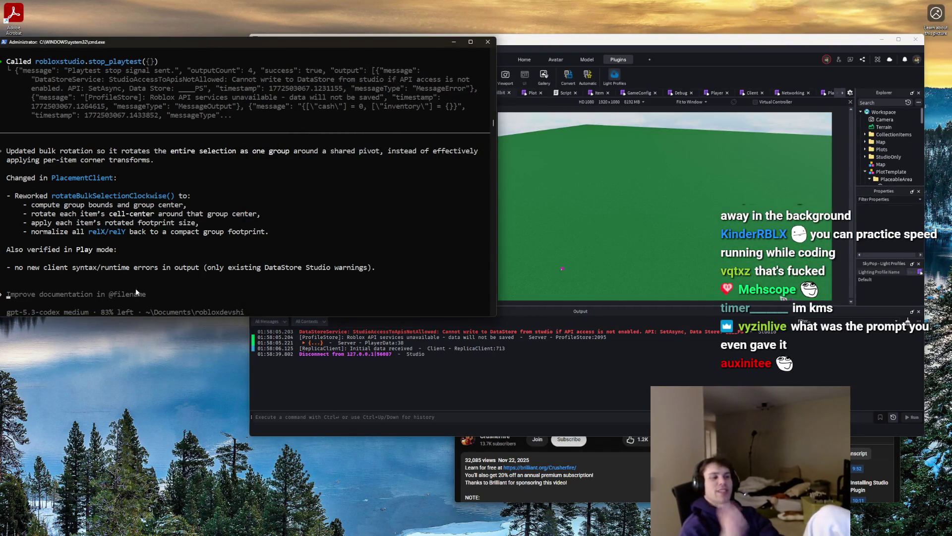
# Ask Codex to add undo/redo so every placement action is undoable and redoable
pyautogui.write('A')
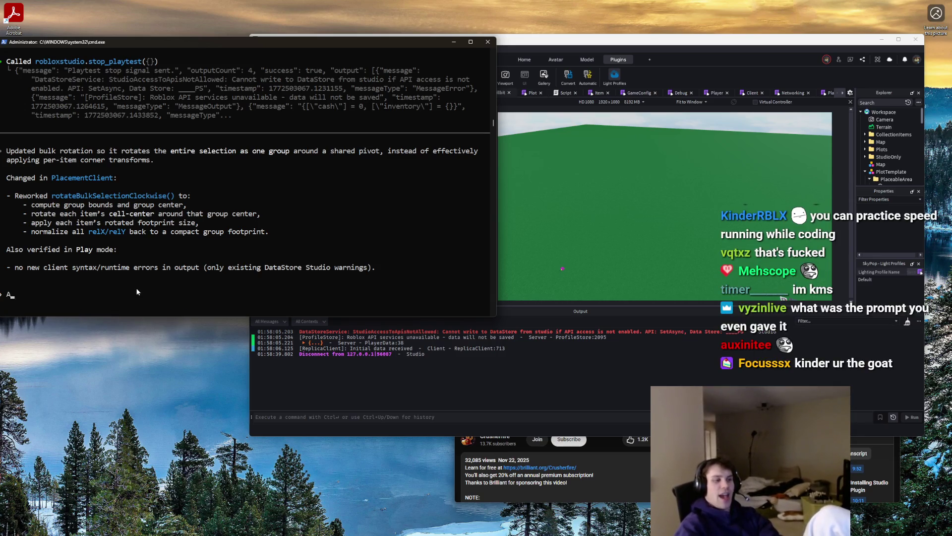
pyautogui.write('dd an undo/redo ')
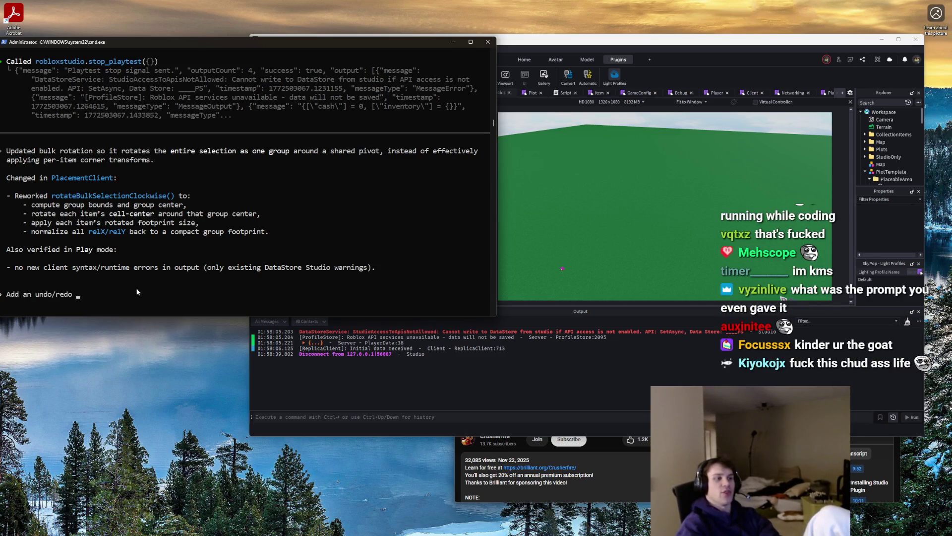
pyautogui.write('h')
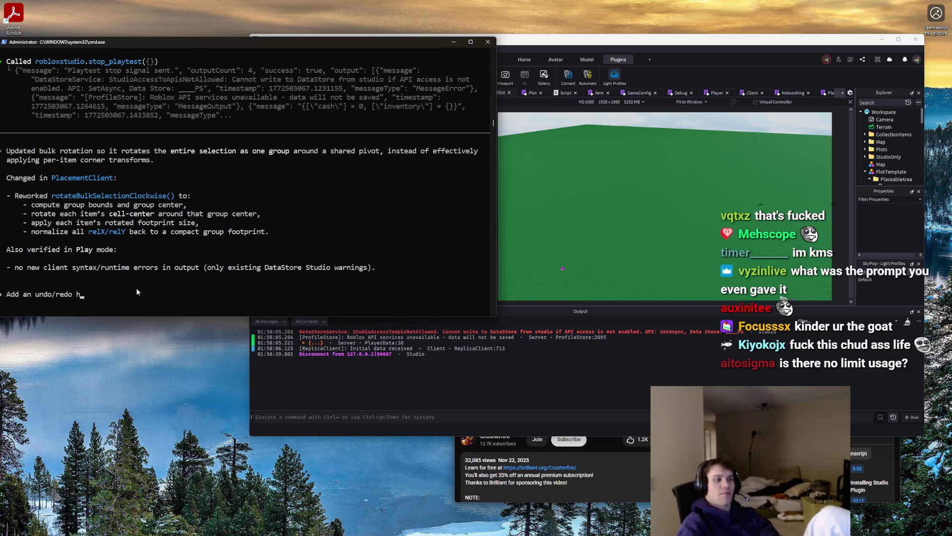
pyautogui.press('BackSpace')
pyautogui.write('to the placement. Make it so')
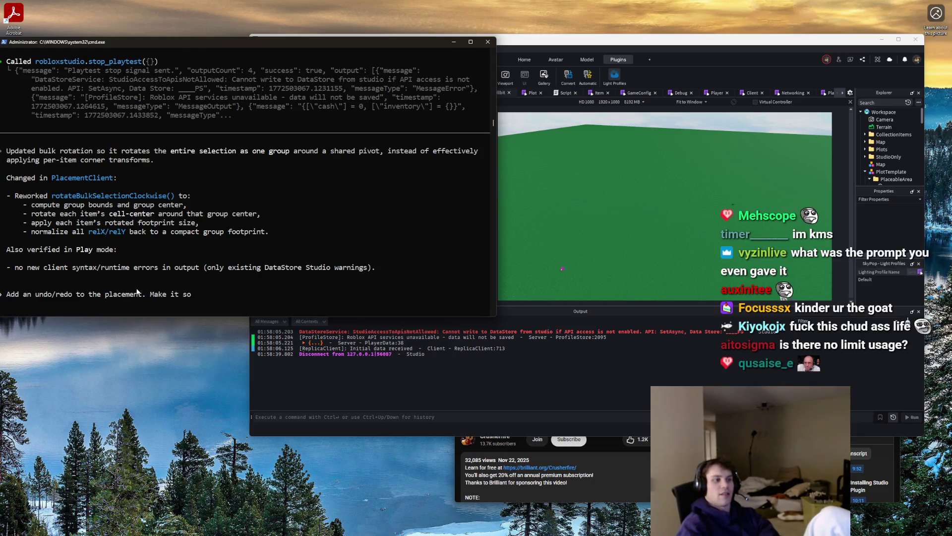
pyautogui.press('BackSpace')
pyautogui.press('BackSpace')
pyautogui.press('BackSpace')
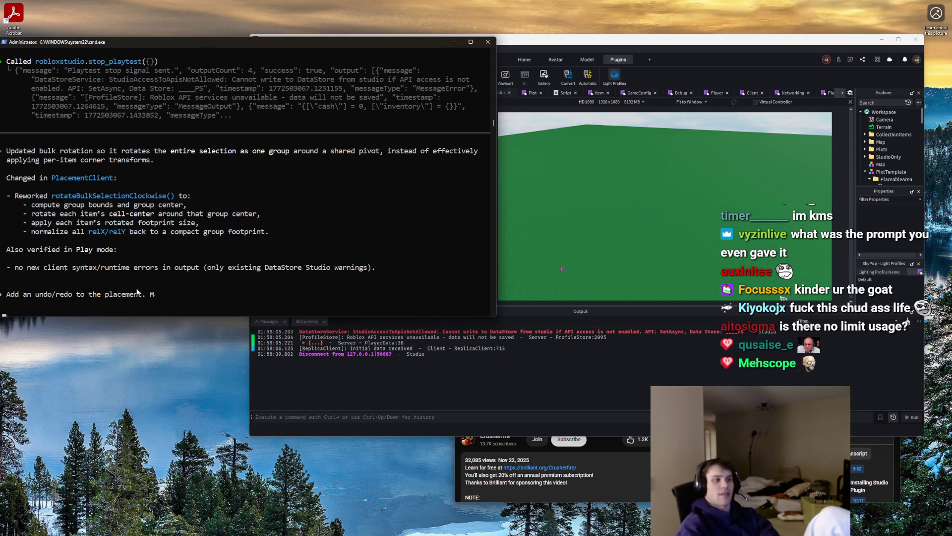
pyautogui.write(',')
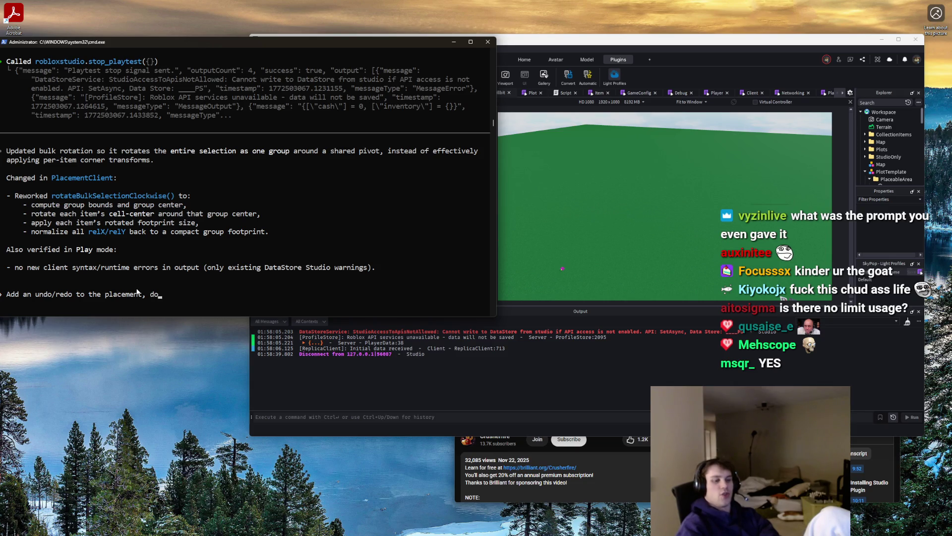
pyautogui.press('BackSpace')
pyautogui.press('BackSpace')
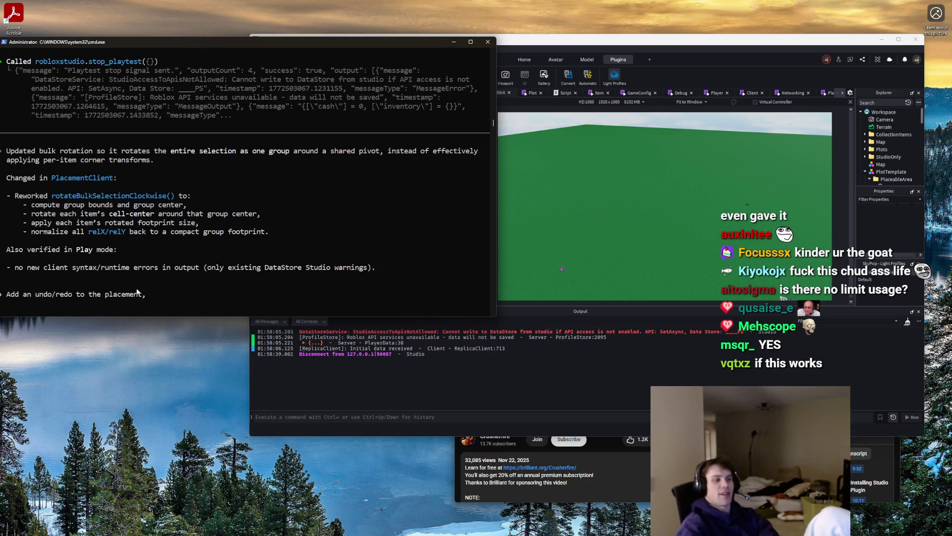
pyautogui.write(' every a')
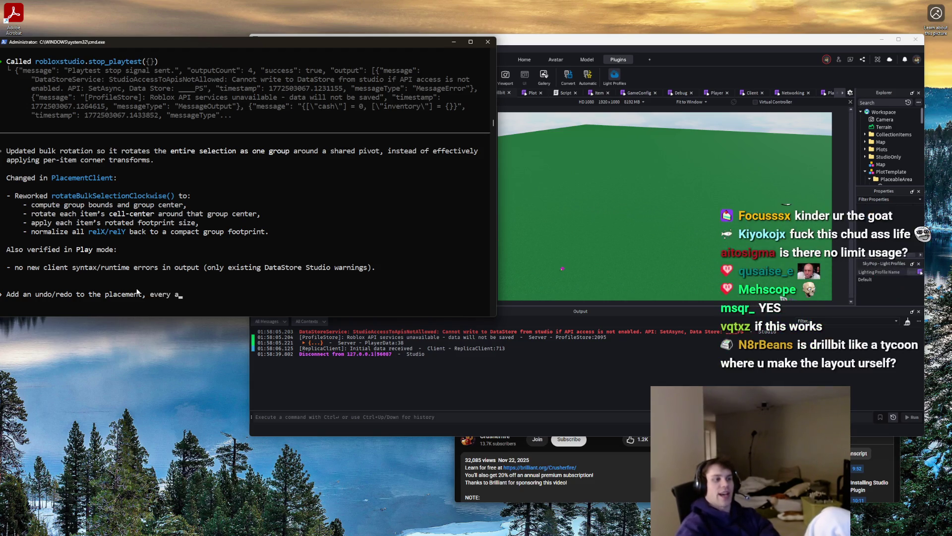
pyautogui.write('ction should be un')
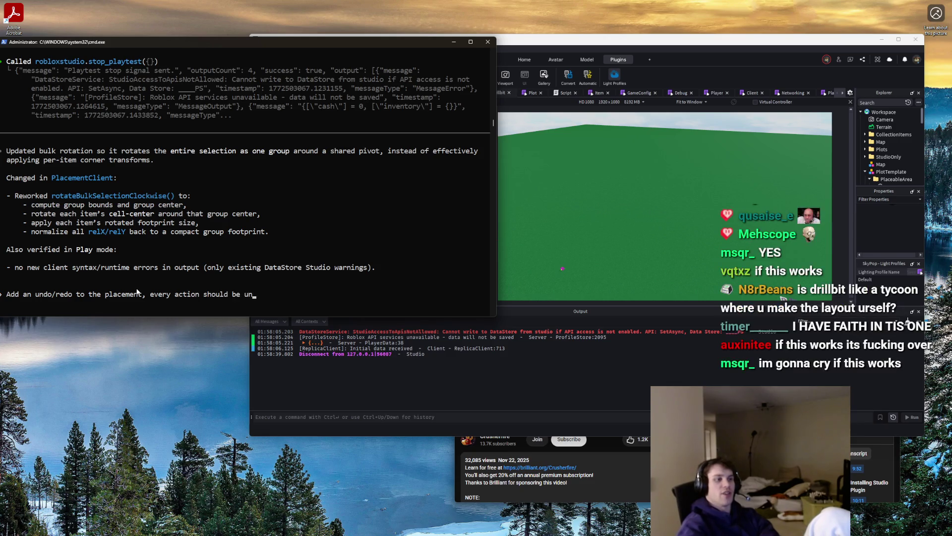
pyautogui.write('do-able/redo-able.')
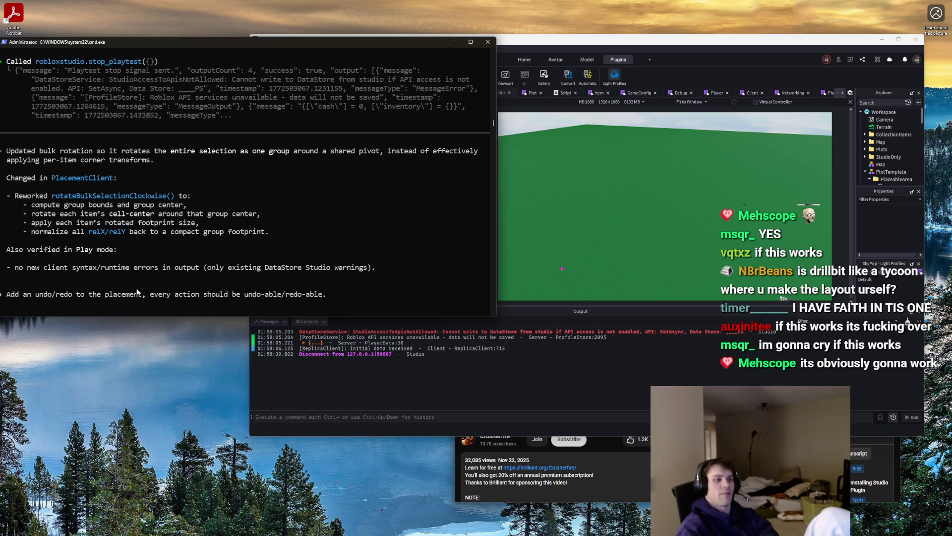
pyautogui.press('Return')
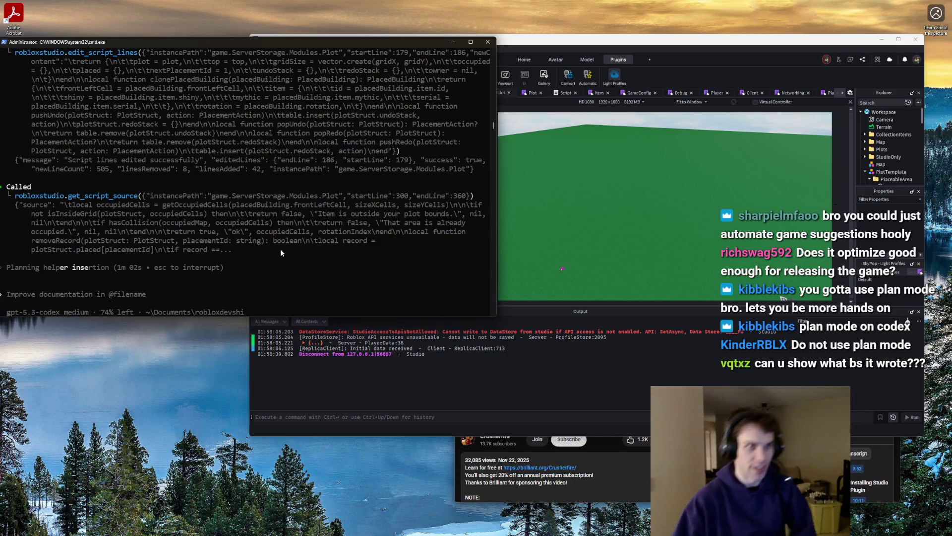
pyautogui.click(526, 92)
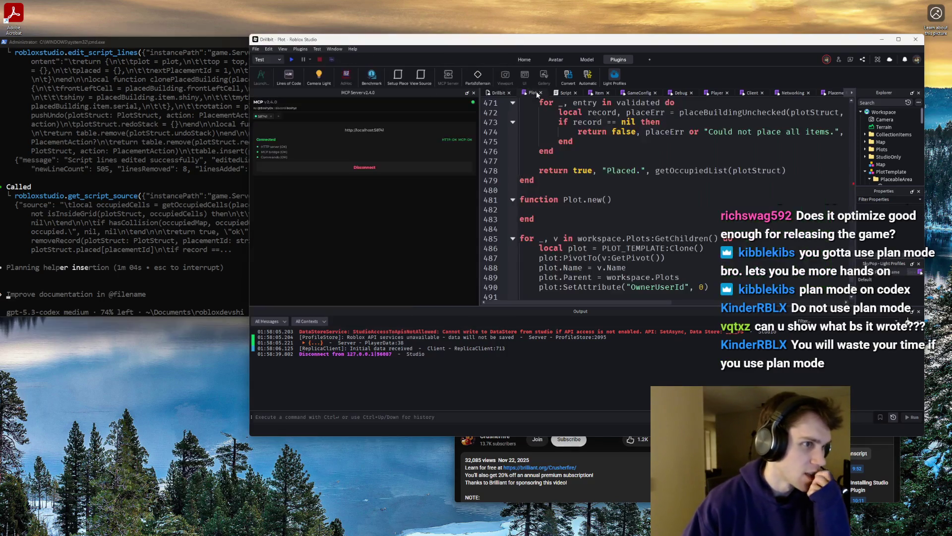
# Maximize Studio and open the PlacementClient script to start reading its code
pyautogui.doubleClick(744, 39)
pyautogui.click(586, 58)
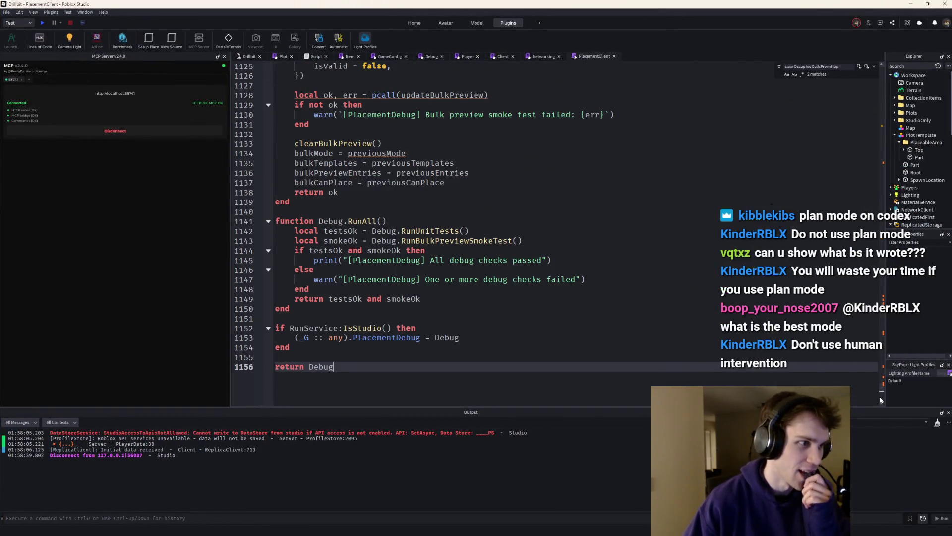
pyautogui.moveTo(883, 397)
pyautogui.mouseDown()
pyautogui.moveTo(888, 250)
pyautogui.moveTo(919, 90)
pyautogui.mouseUp()
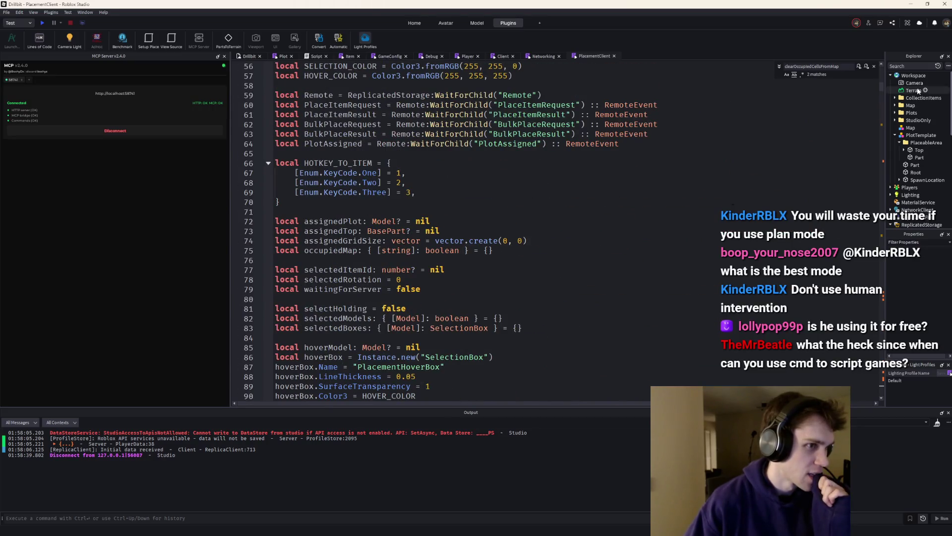
pyautogui.scroll(-20, 798, 219)
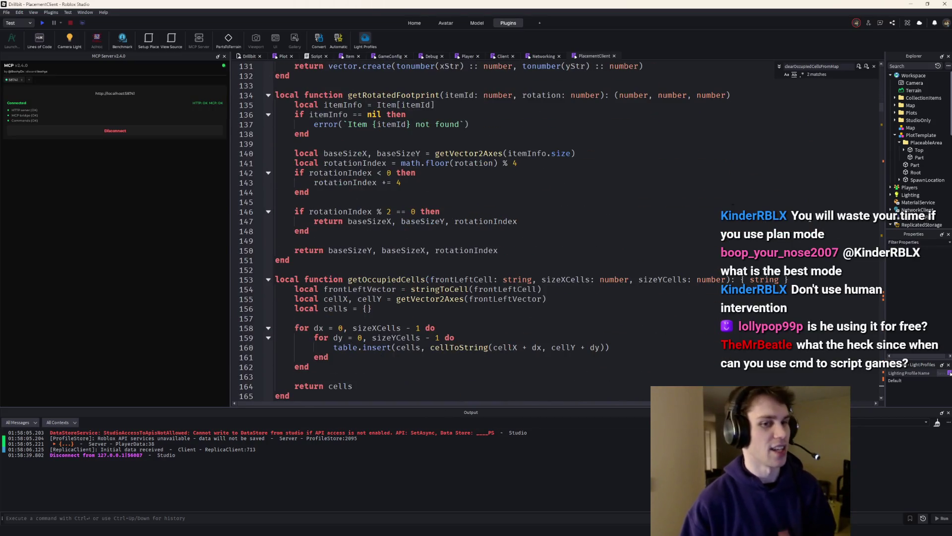
pyautogui.scroll(-4, 363, 135)
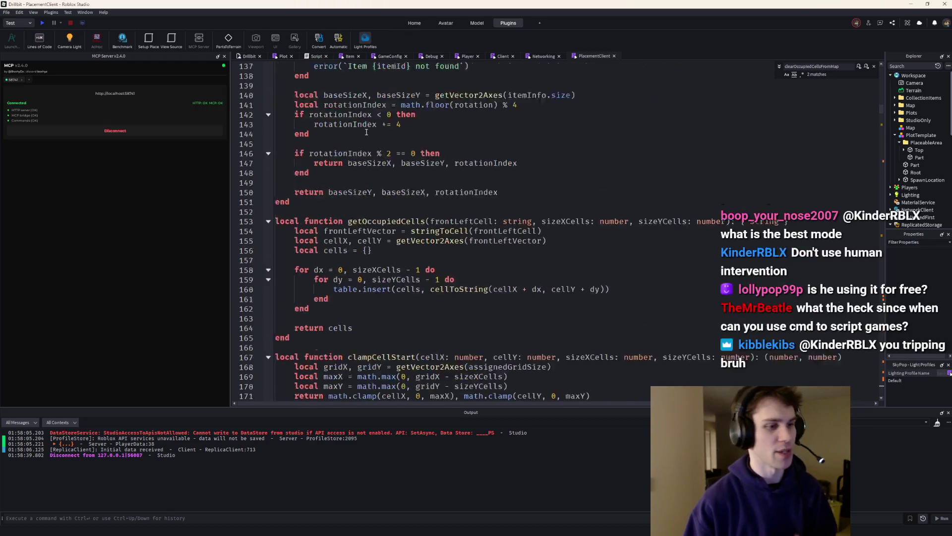
pyautogui.scroll(-7, 377, 135)
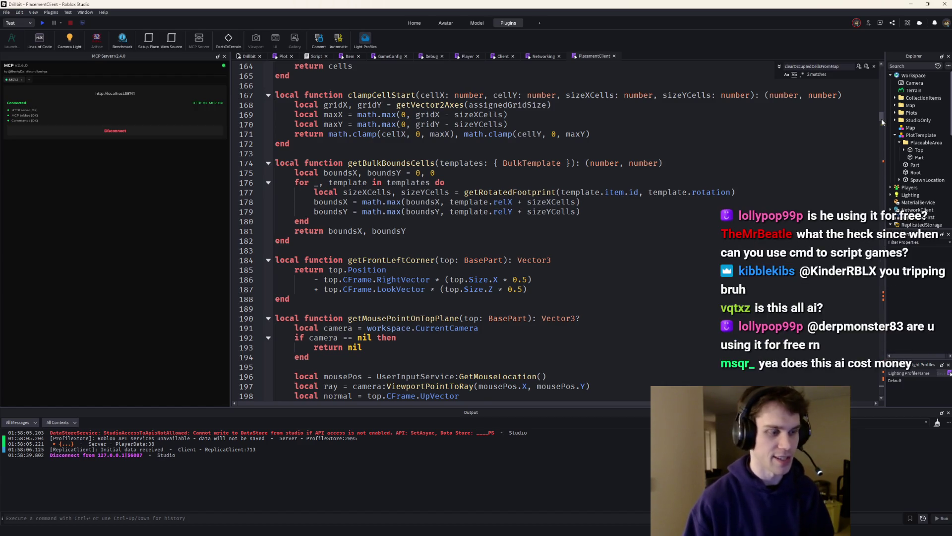
# Scroll through the rest of PlacementClient, then restore Studio and show the Codex usage dashboard
pyautogui.moveTo(882, 119); pyautogui.dragTo(882, 123)
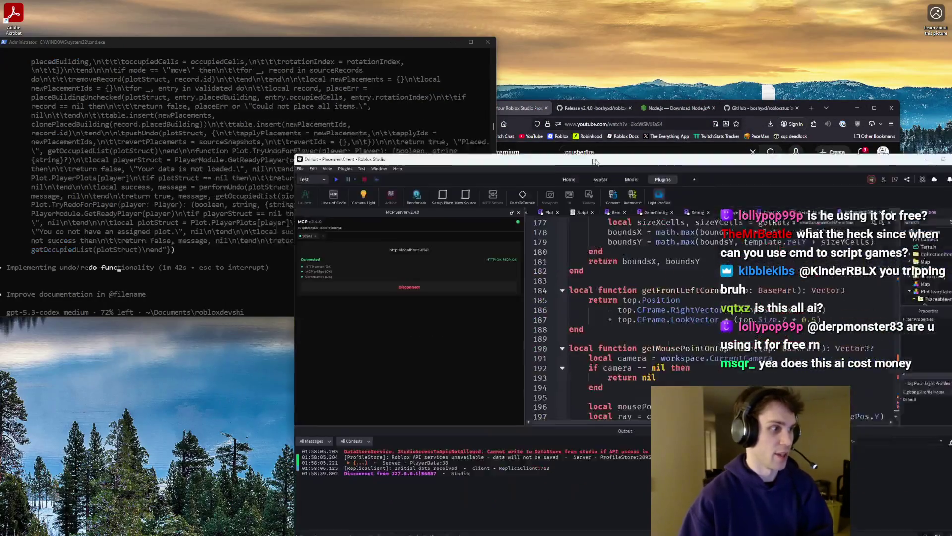
pyautogui.scroll(-12, 480, 72)
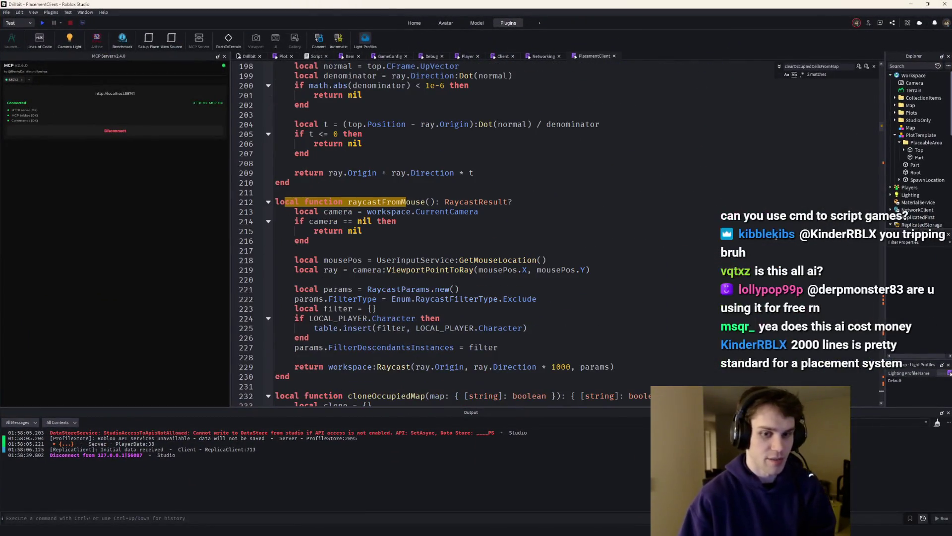
pyautogui.scroll(-1, 776, 238)
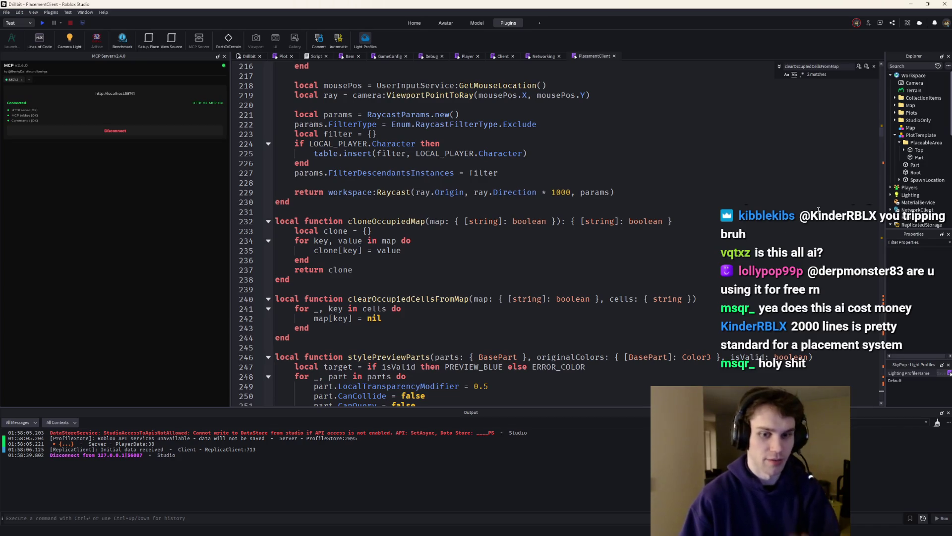
pyautogui.scroll(-6, 819, 210)
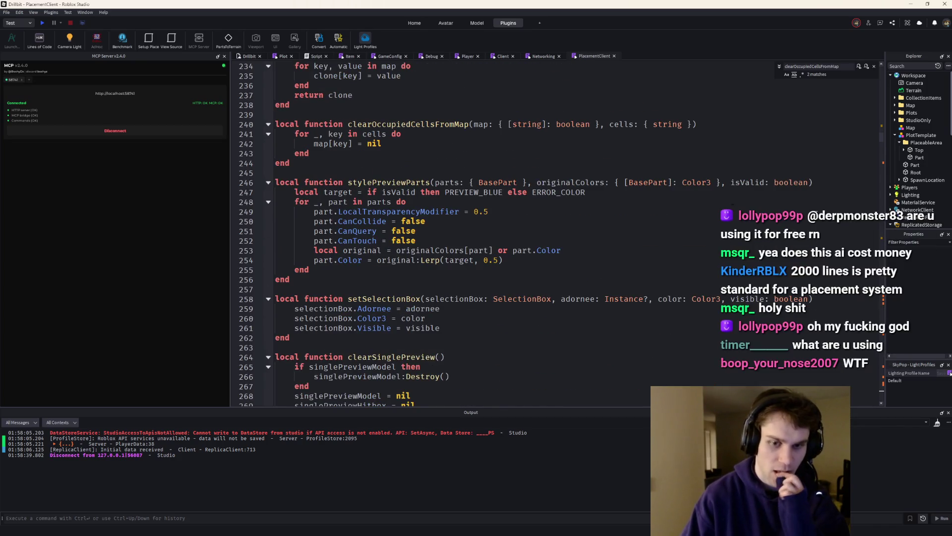
pyautogui.scroll(-5, 818, 210)
pyautogui.scroll(-4, 818, 209)
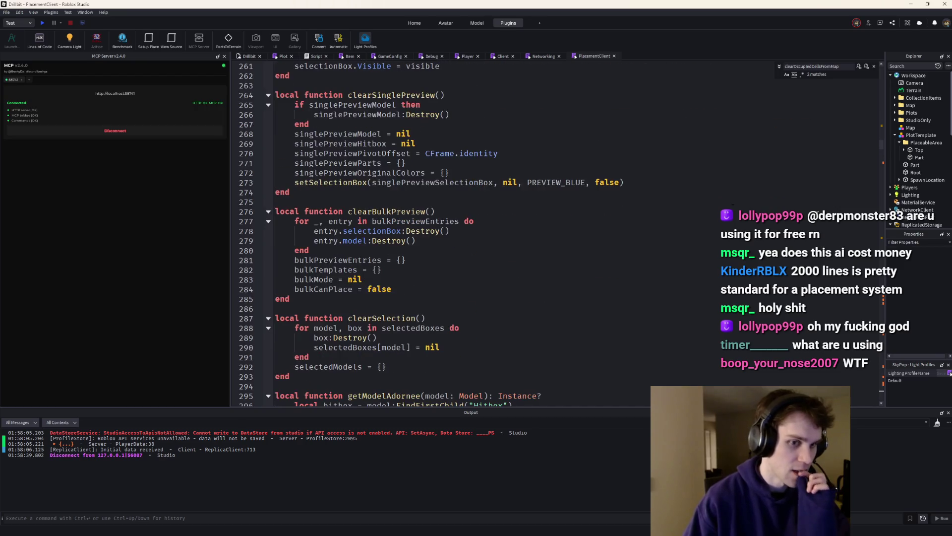
pyautogui.moveTo(783, 31)
pyautogui.mouseDown()
pyautogui.moveTo(933, 233)
pyautogui.moveTo(615, 75)
pyautogui.mouseUp()
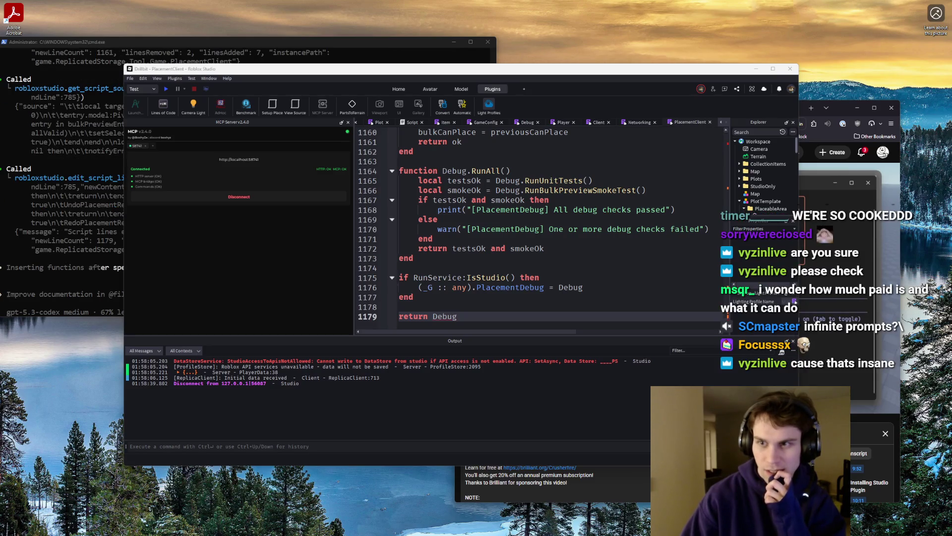
pyautogui.click(519, 6)
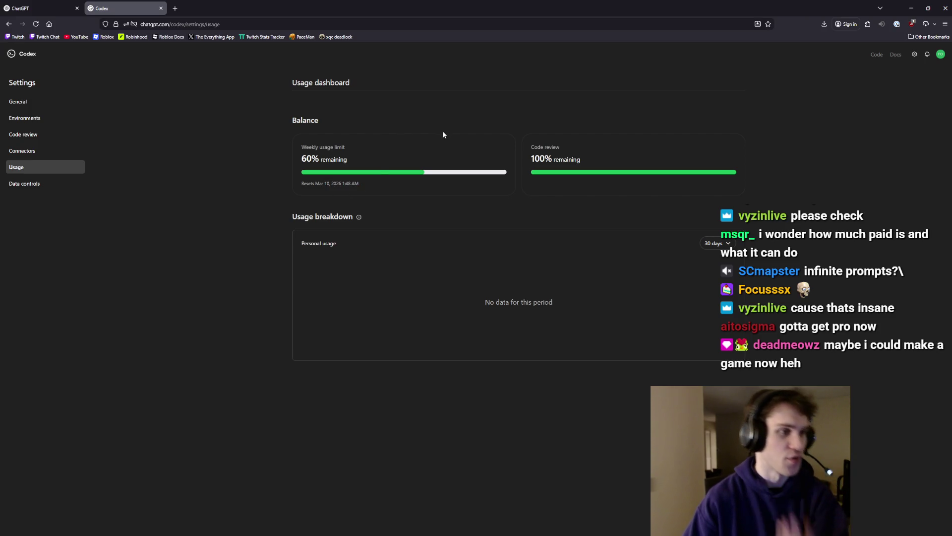
# Minimize the browser after confirming 60% of the weekly Codex limit remains
pyautogui.press('super+Down')
pyautogui.press('super+Down')
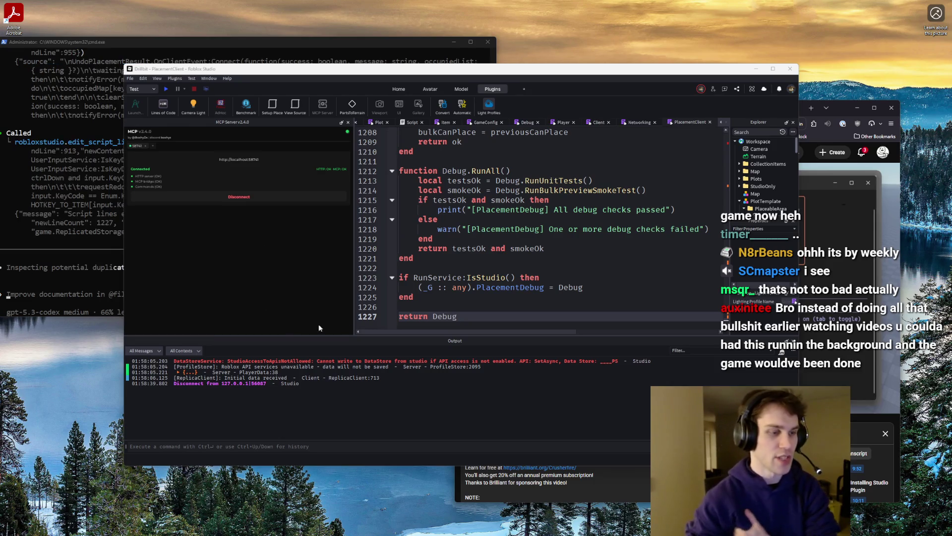
# Check the PlacementDebug assignment on line 1224, then bring the agent's terminal forward
pyautogui.click(437, 287)
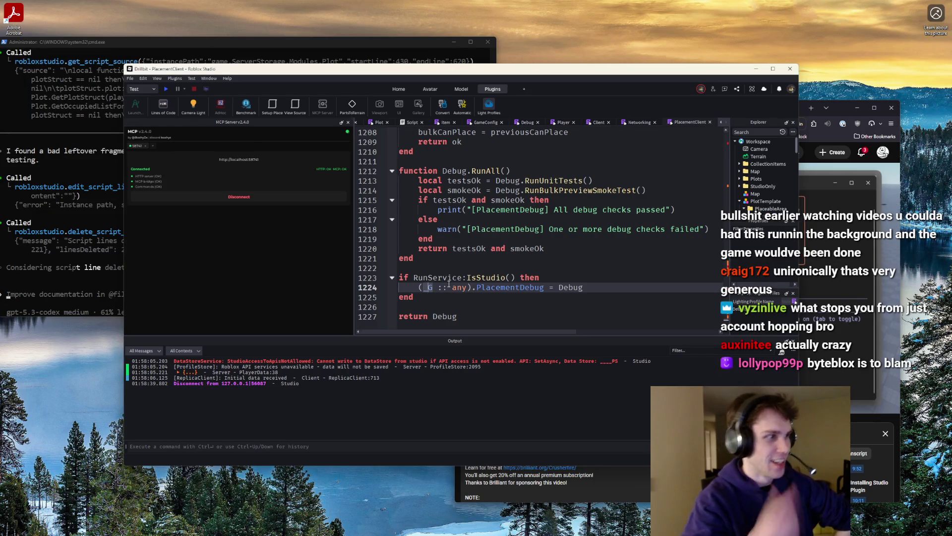
pyautogui.click(106, 43)
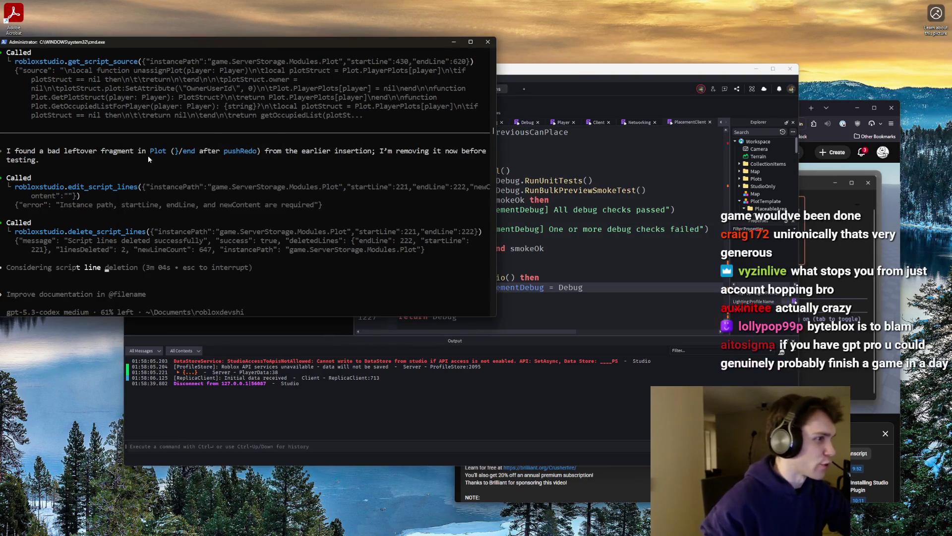
# Scroll the agent's output to read its per-plot undoStack/redoStack undo/redo summary
pyautogui.scroll(1, 220, 139)
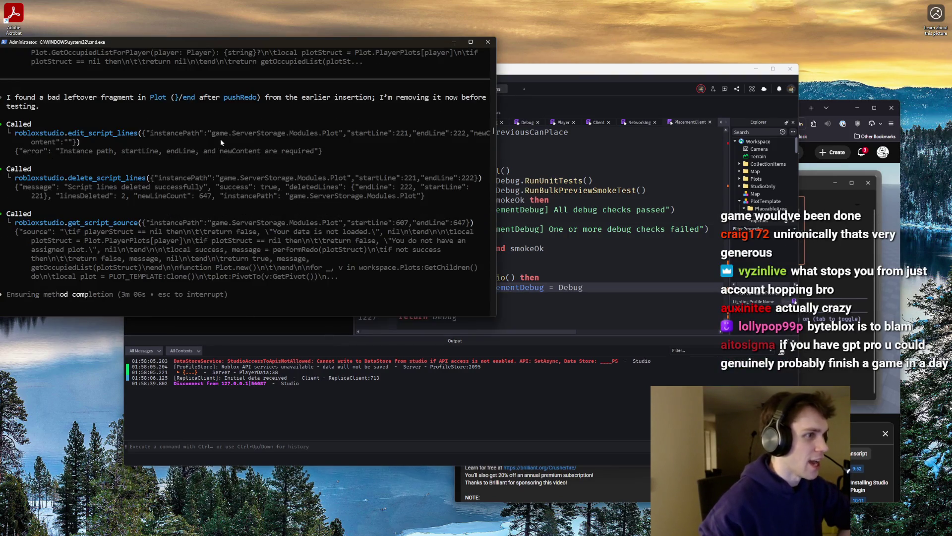
pyautogui.scroll(5, 151, 115)
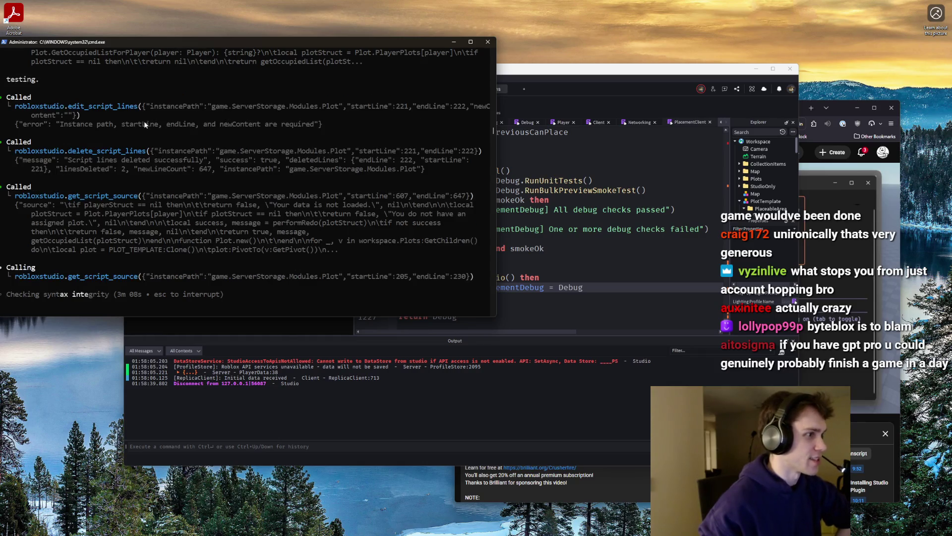
pyautogui.scroll(3, 144, 129)
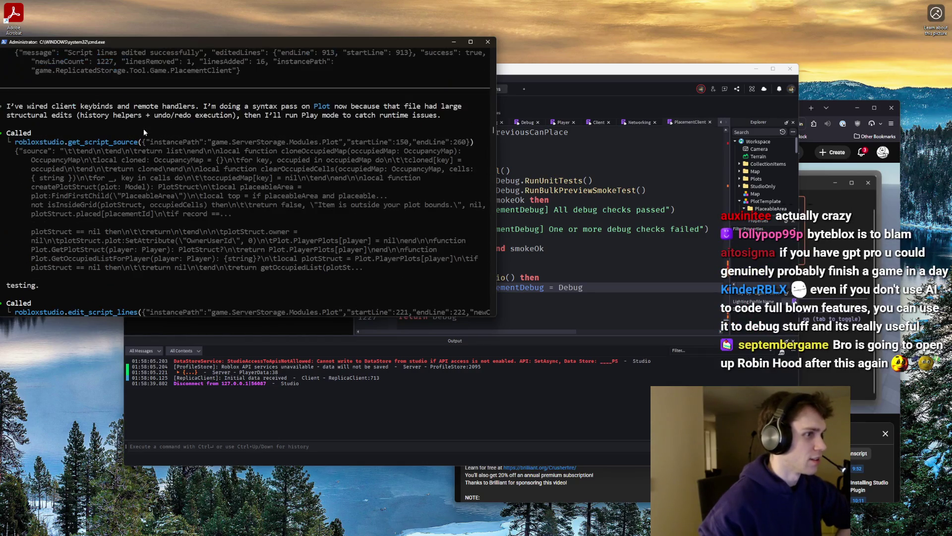
pyautogui.scroll(-5, 146, 133)
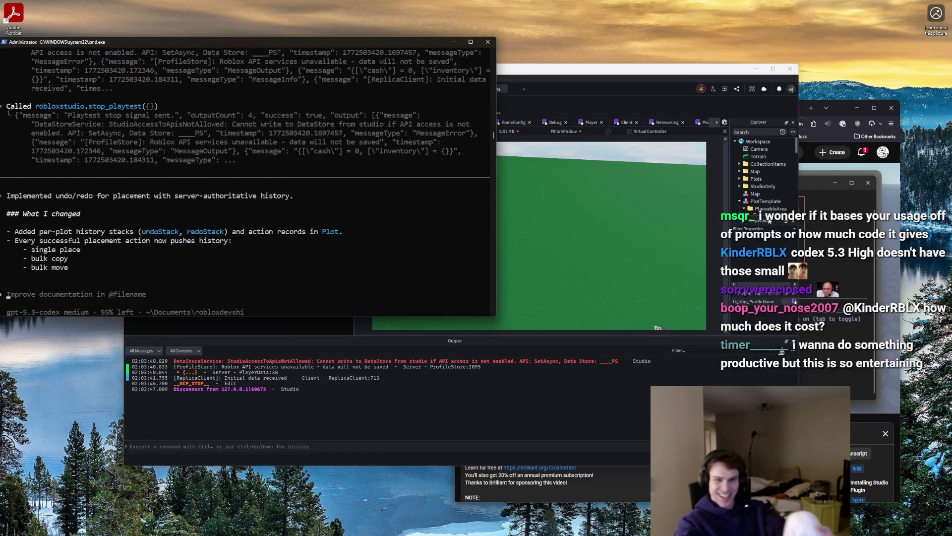
# Dismiss the stream chat popup and bring Roblox Studio back in front of the terminal
pyautogui.hotkey('alt', 'Tab')
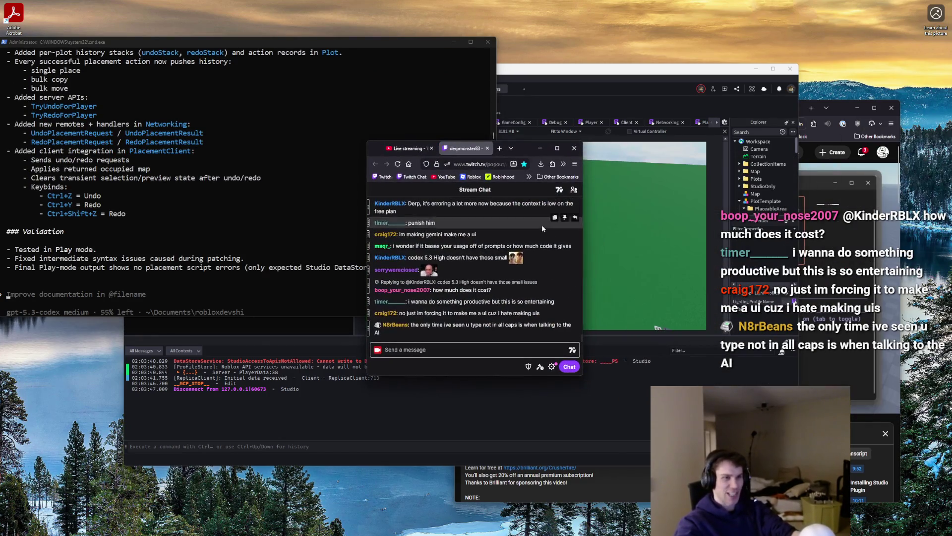
pyautogui.moveTo(517, 245)
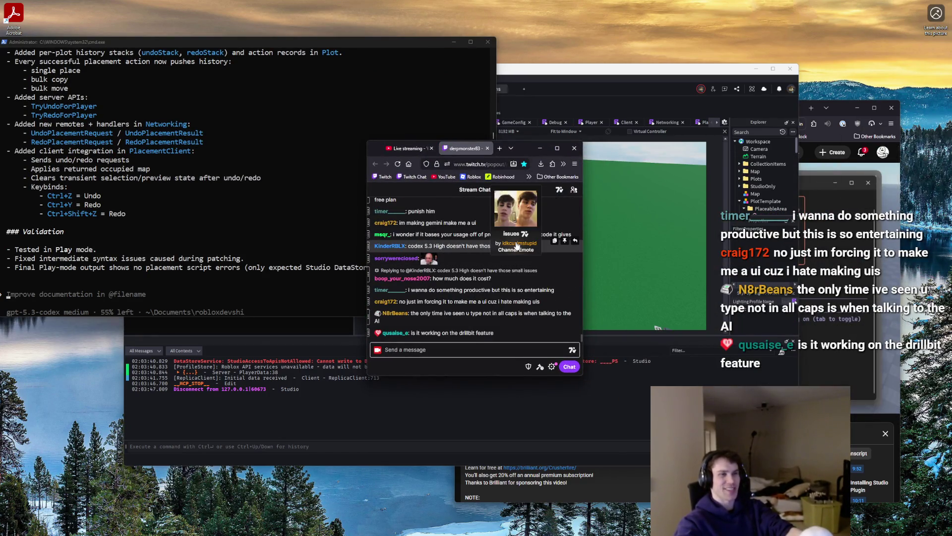
pyautogui.hotkey('alt', 'Tab')
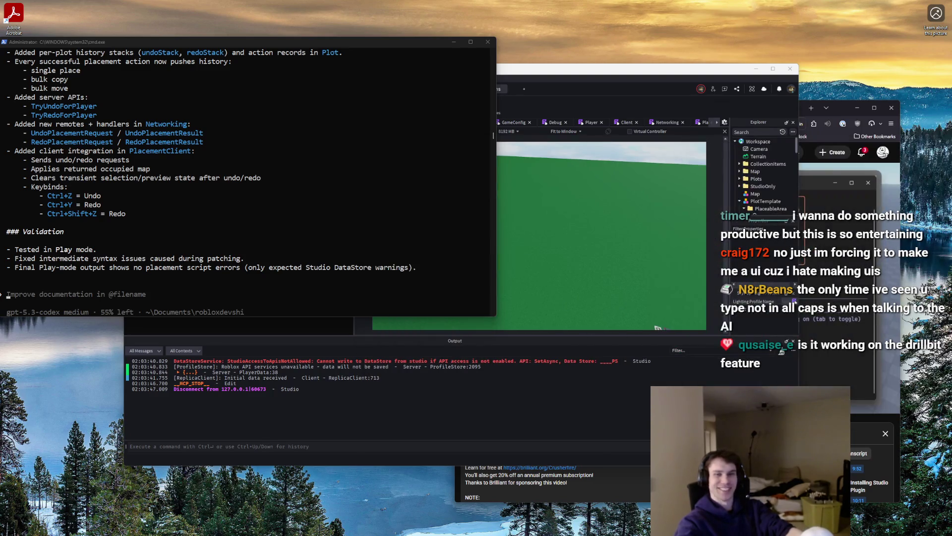
pyautogui.click(596, 91)
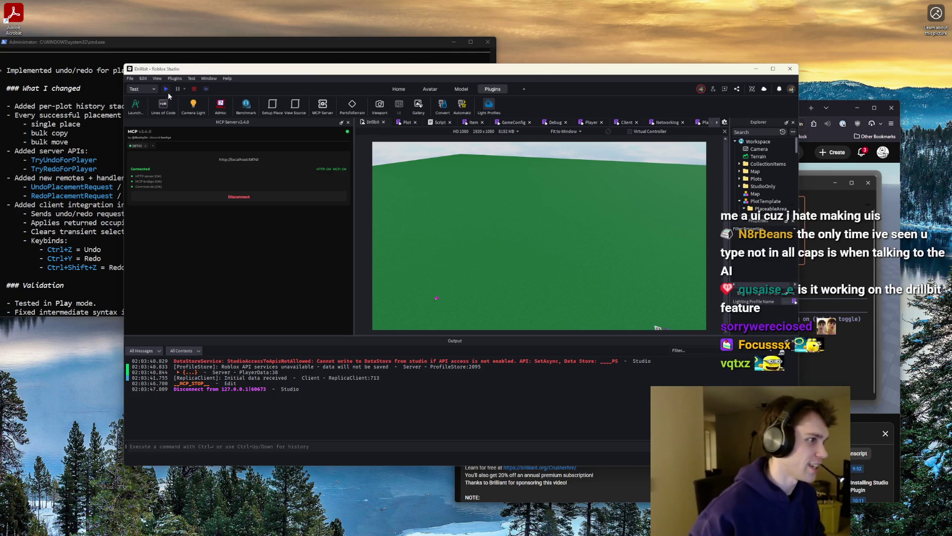
# Start a play test, walk onto the plot and place two drill structures
pyautogui.moveTo(338, 71)
pyautogui.mouseDown()
pyautogui.moveTo(491, 62)
pyautogui.moveTo(404, 39)
pyautogui.mouseUp()
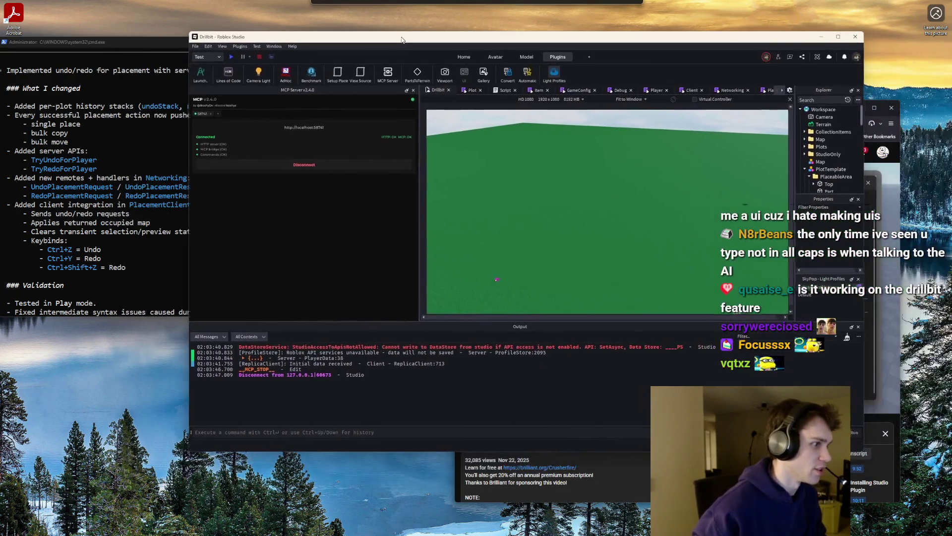
pyautogui.click(231, 58)
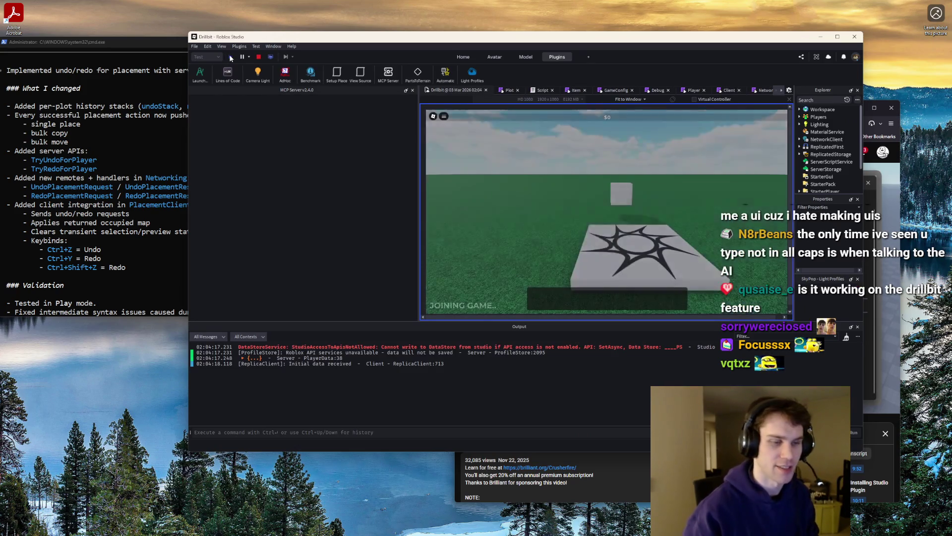
pyautogui.press('w')
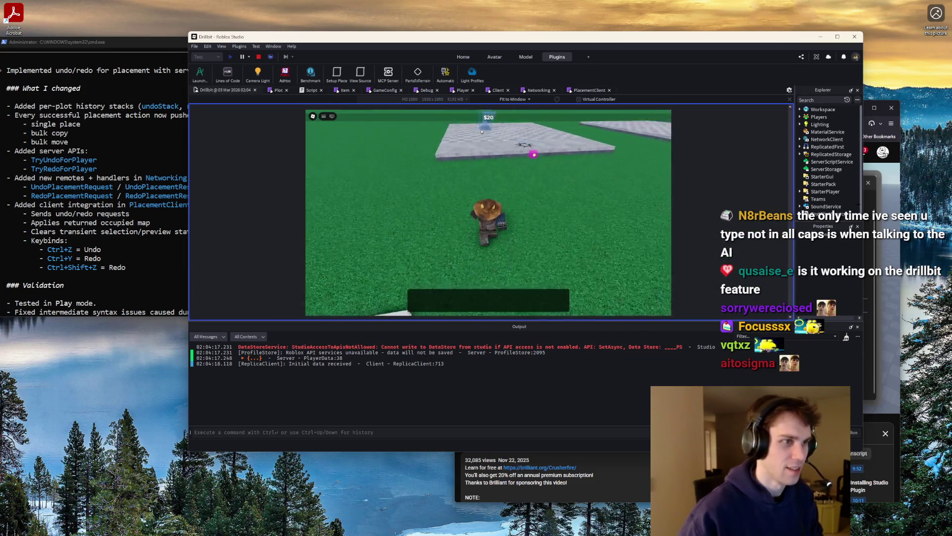
pyautogui.press('w')
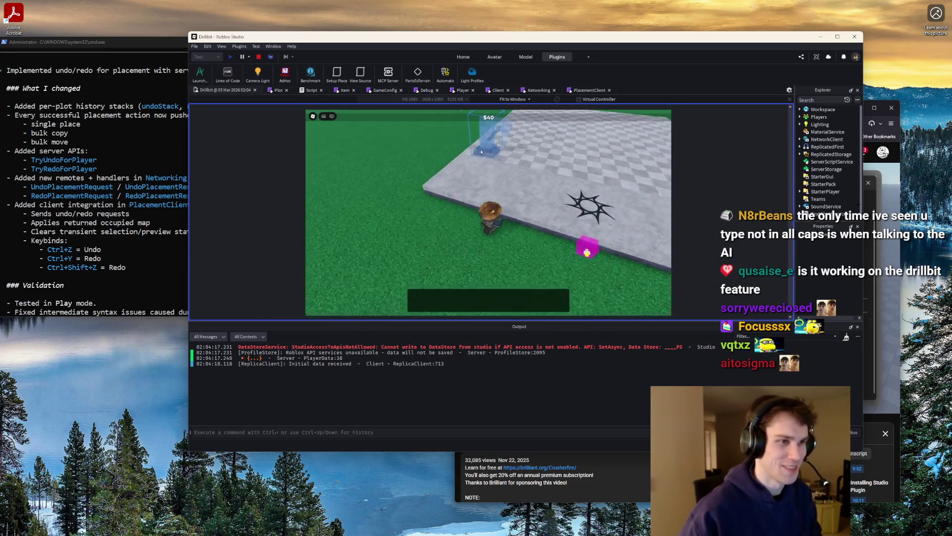
pyautogui.click(494, 161)
pyautogui.click(516, 149)
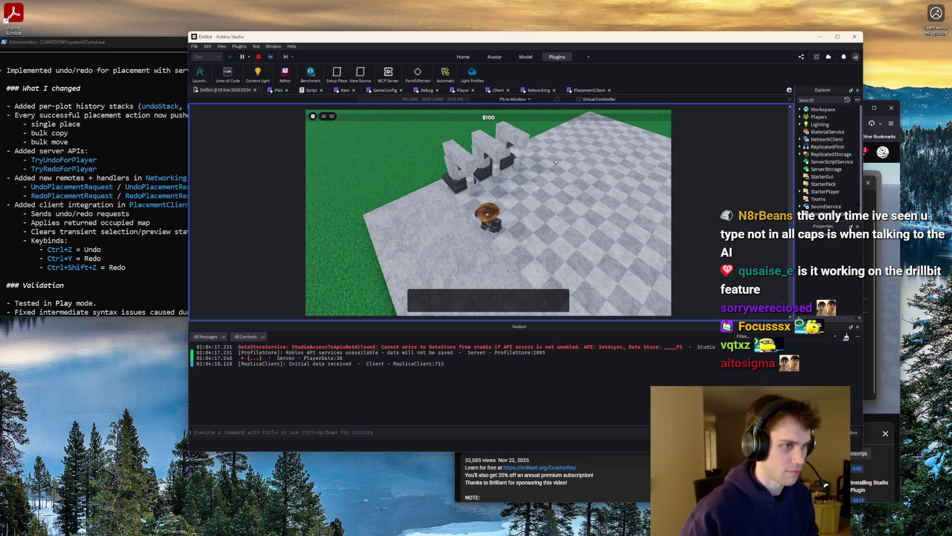
# Try Ctrl+Y on the placements, getting 'Nothing to redo', and return to the terminal
pyautogui.hotkey('ctrl', 'y')
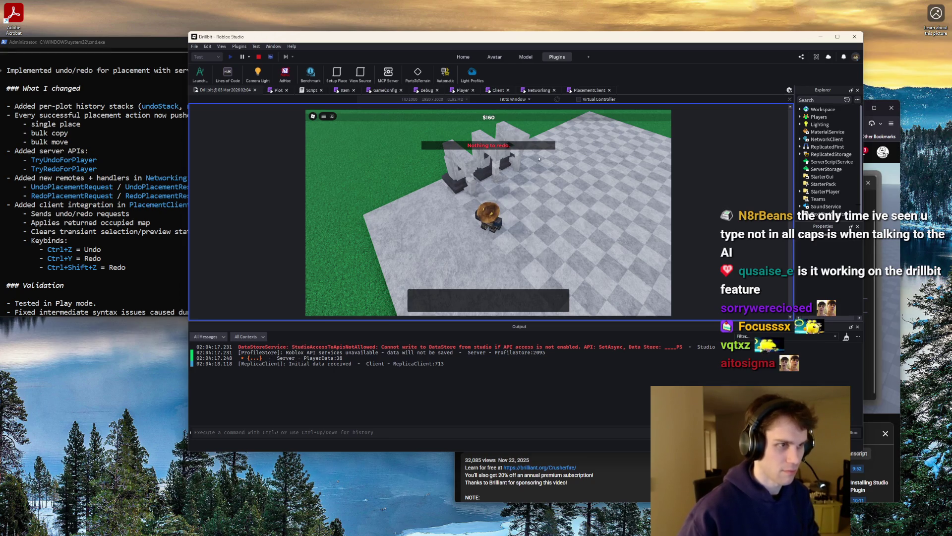
pyautogui.click(102, 168)
pyautogui.scroll(-6, 60, 139)
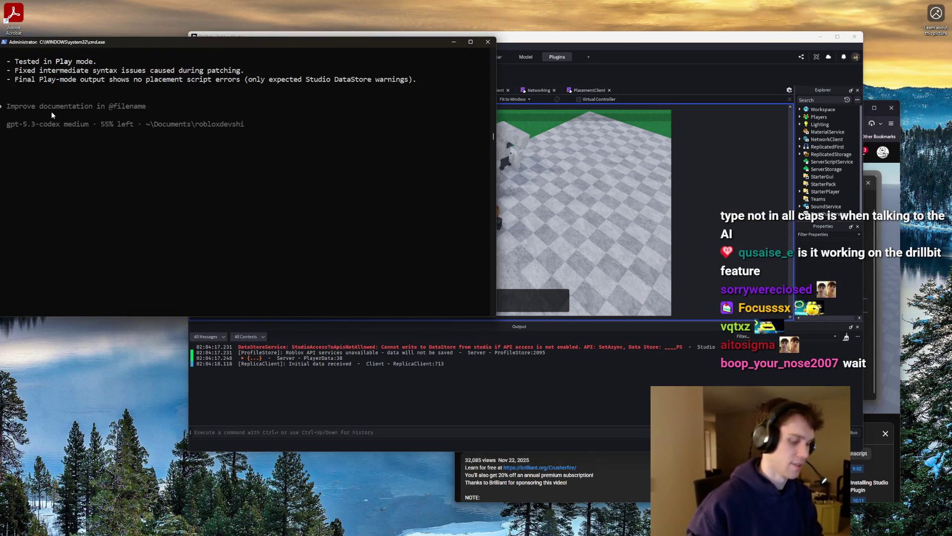
# Draft a Codex prompt 'Undo doesn't work. Make test cases to see if it i', then return to Studio
pyautogui.write("Undo doesn't work.")
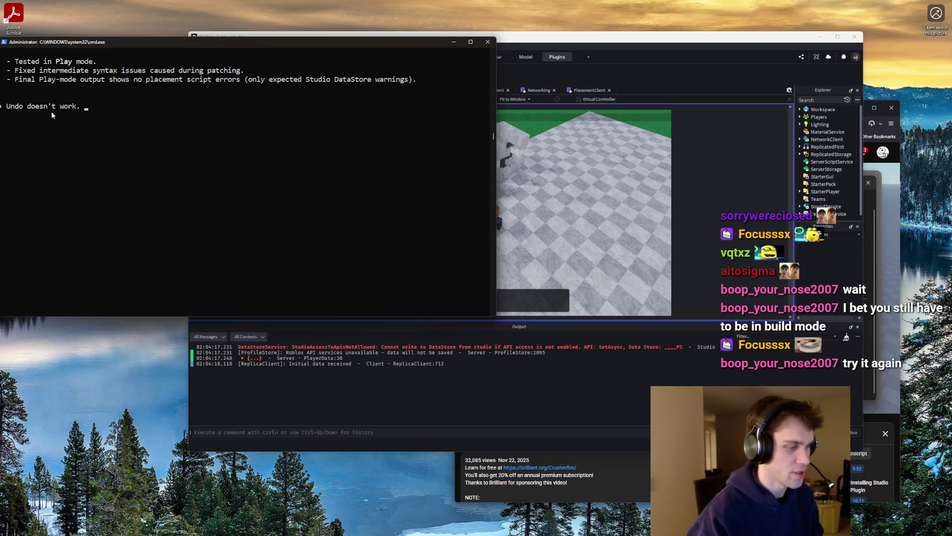
pyautogui.write('Make test cas')
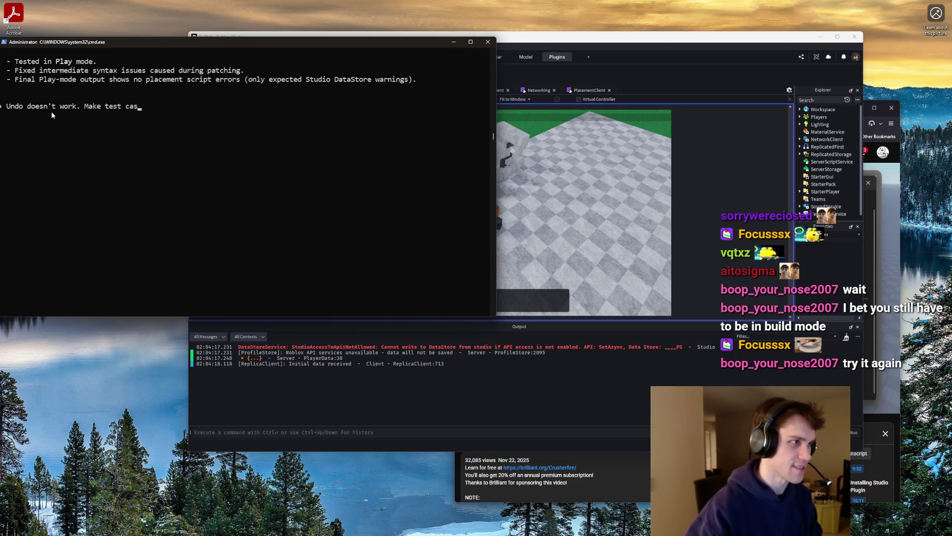
pyautogui.write('es to see if it i')
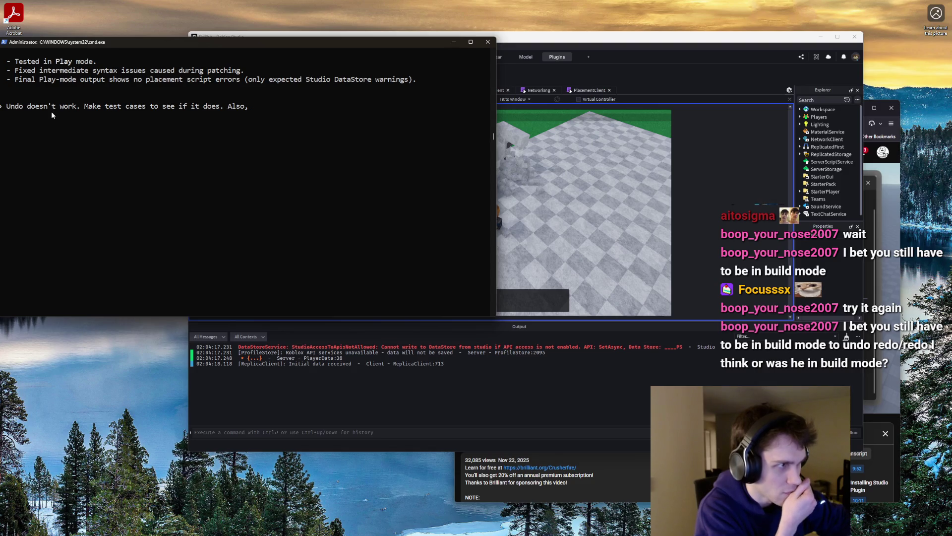
pyautogui.click(560, 200)
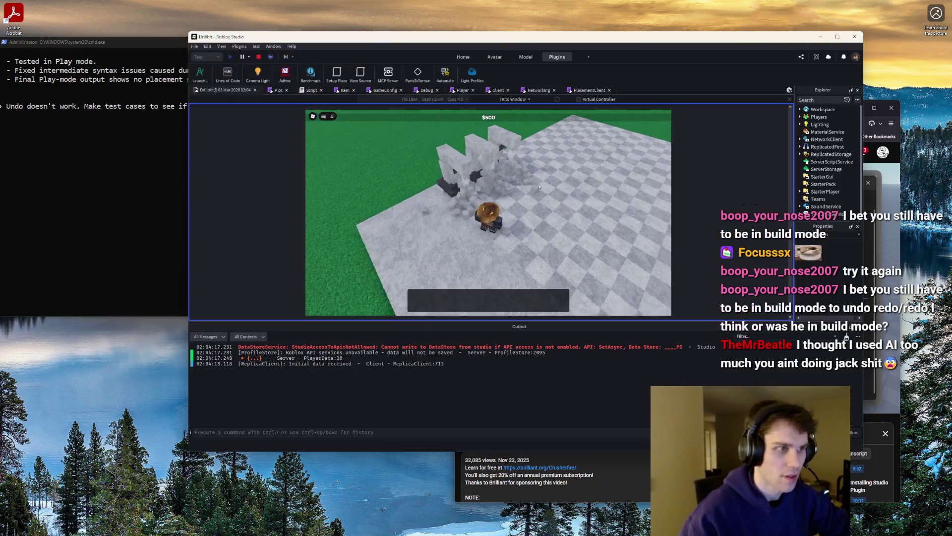
# Place another stone drill in build mode, walk across the blocks, then return to the terminal
pyautogui.press('b')
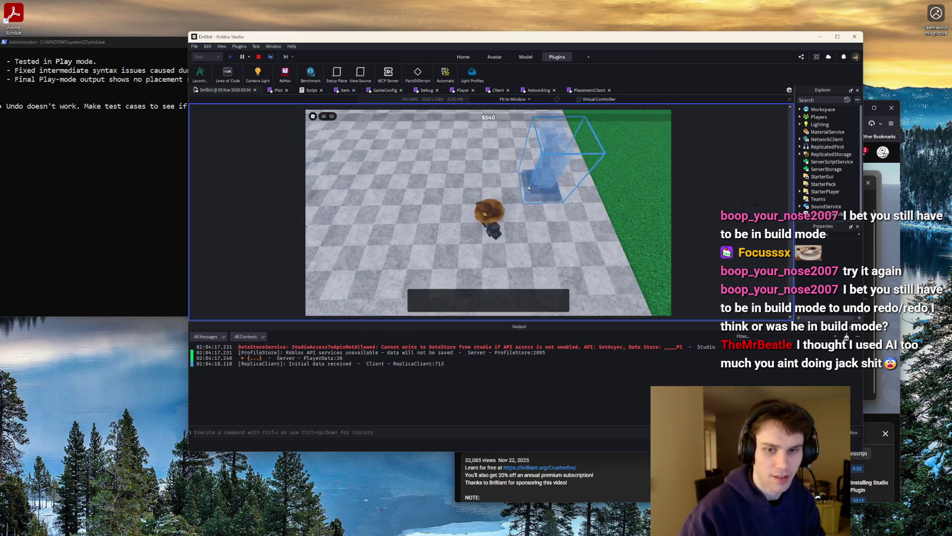
pyautogui.click(573, 167)
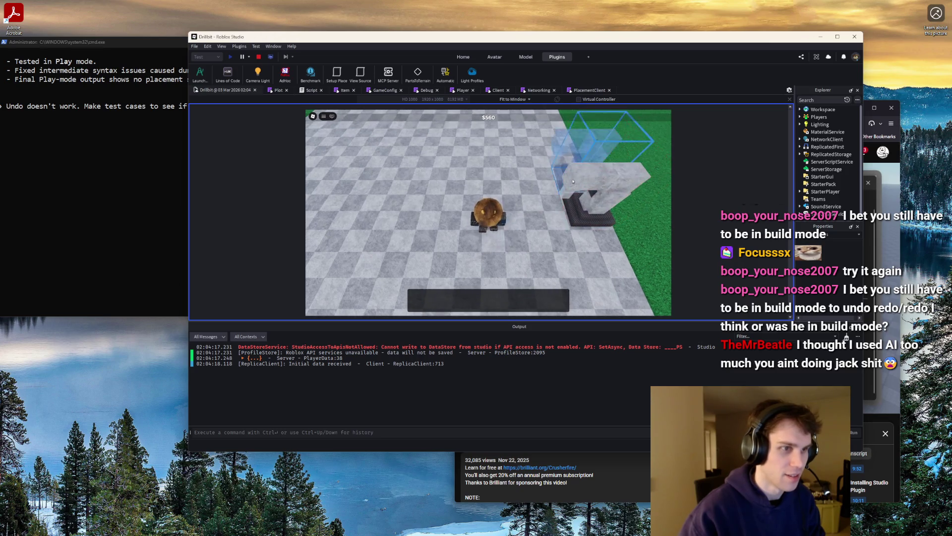
pyautogui.press('b')
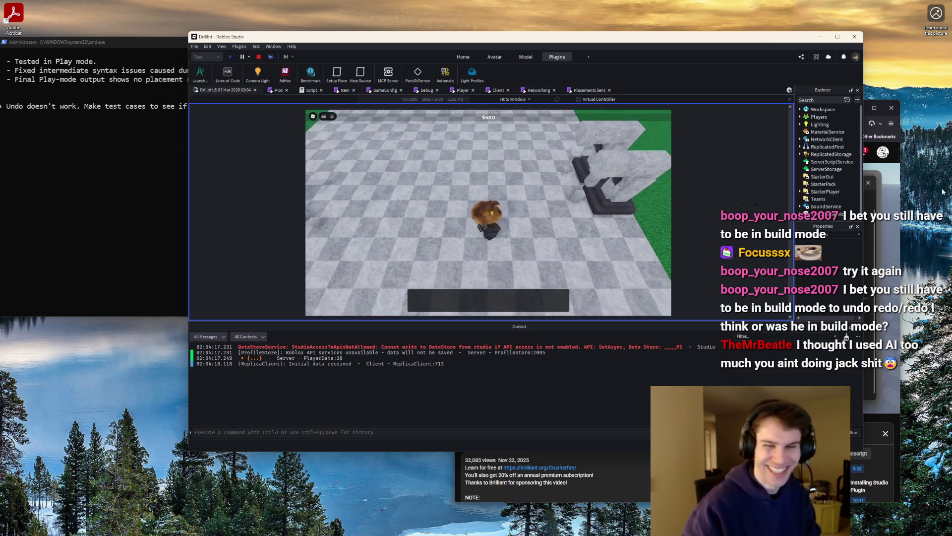
pyautogui.press('w')
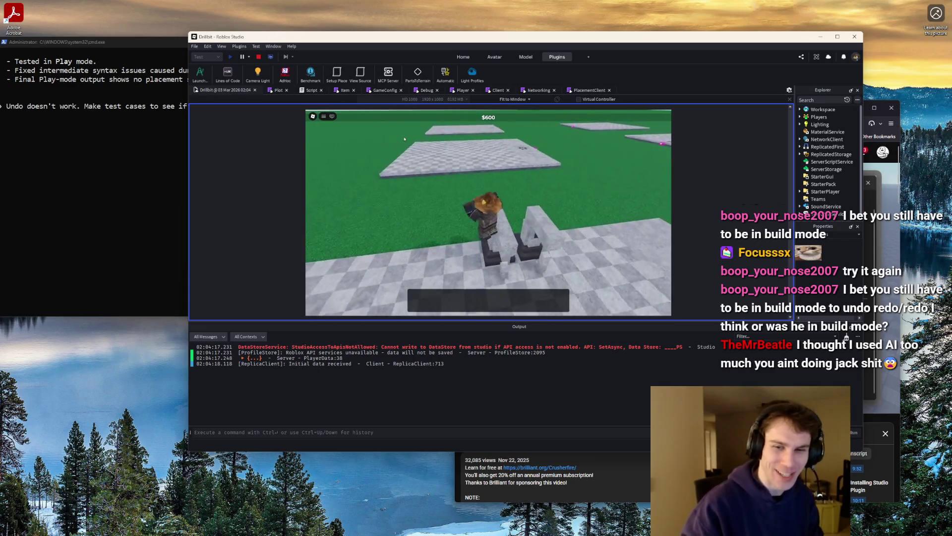
pyautogui.press('b')
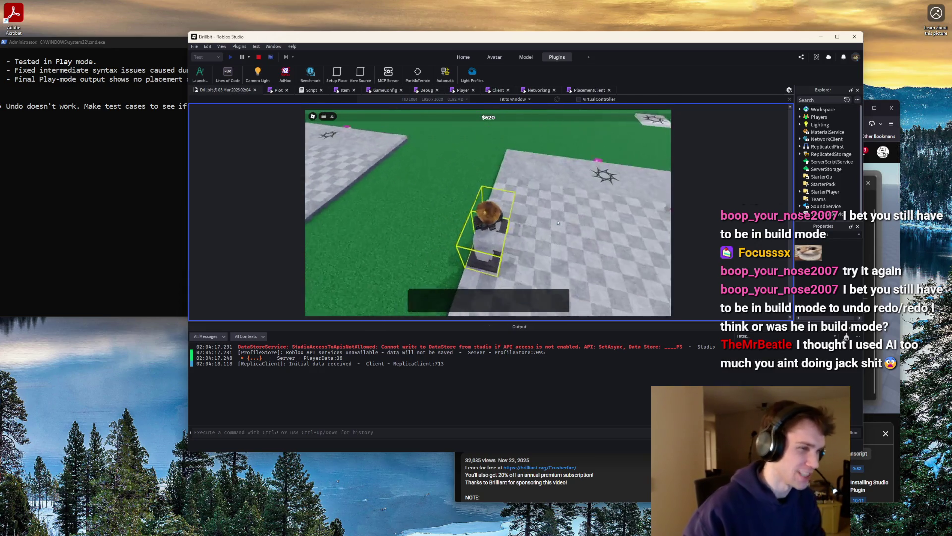
pyautogui.press('b')
pyautogui.press('b')
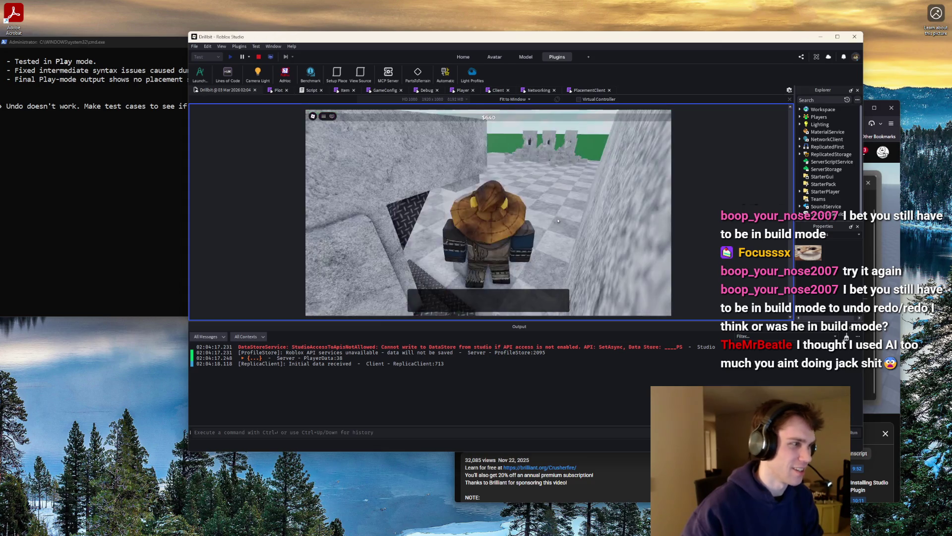
pyautogui.click(271, 107)
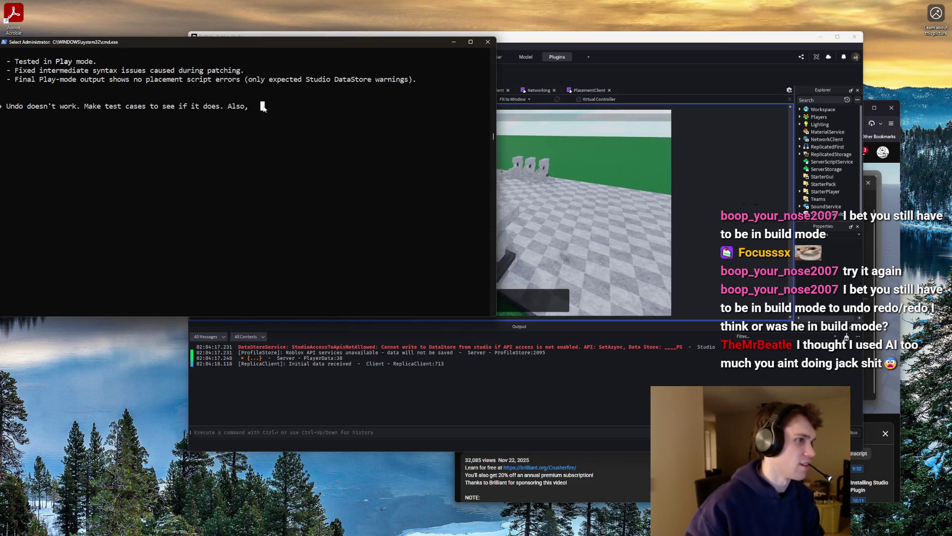
# Finish and send the prompt asking for test cases and plain Z/Y undo/redo keys without Ctrl
pyautogui.press('Escape')
pyautogui.write('make thg')
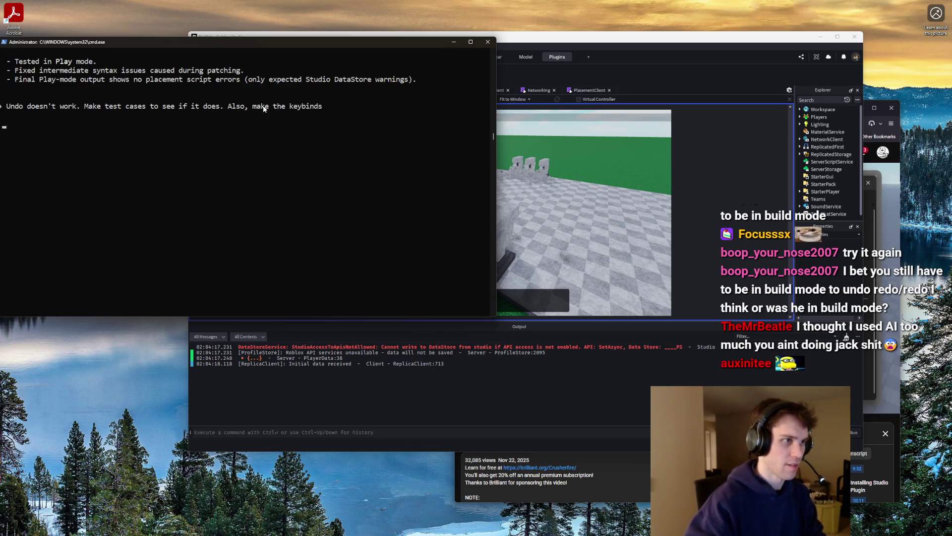
pyautogui.write('do')
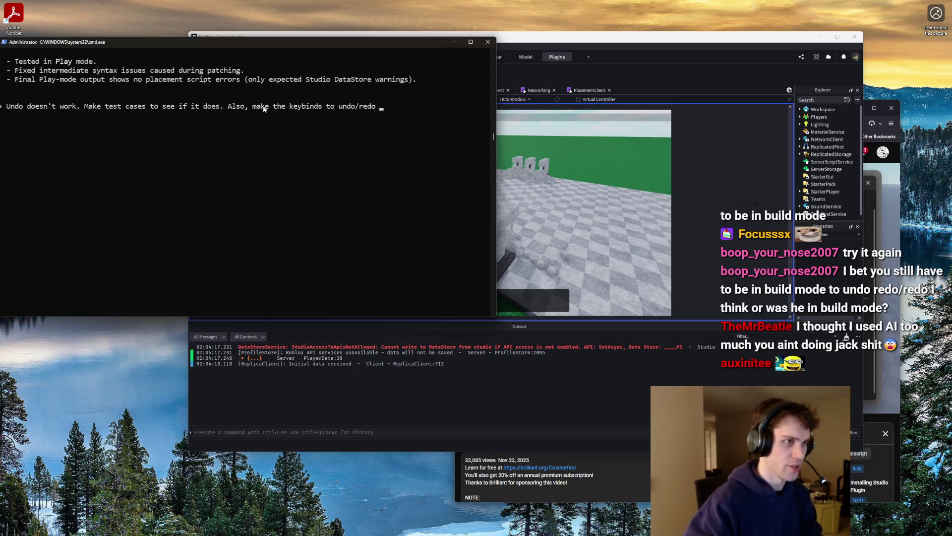
pyautogui.write('iand Y, no nee')
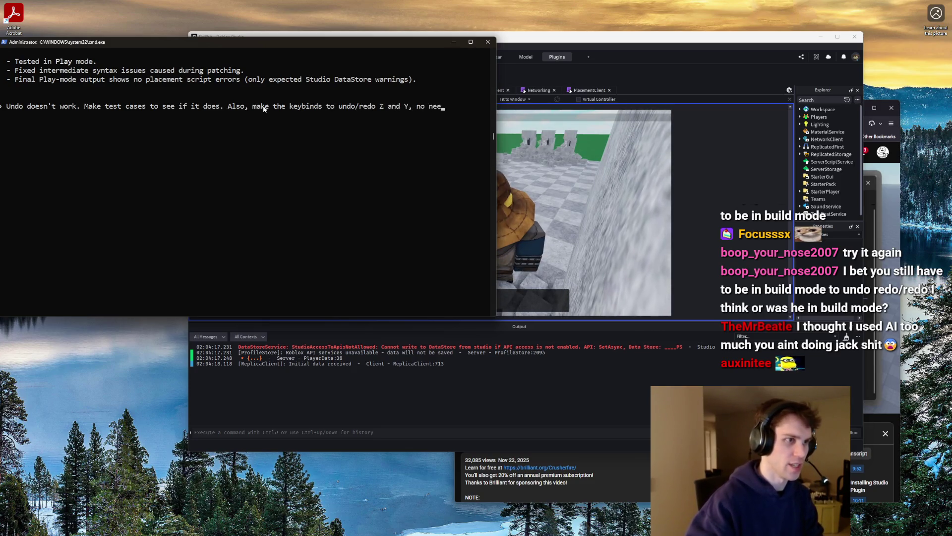
pyautogui.write('d for Ctrl')
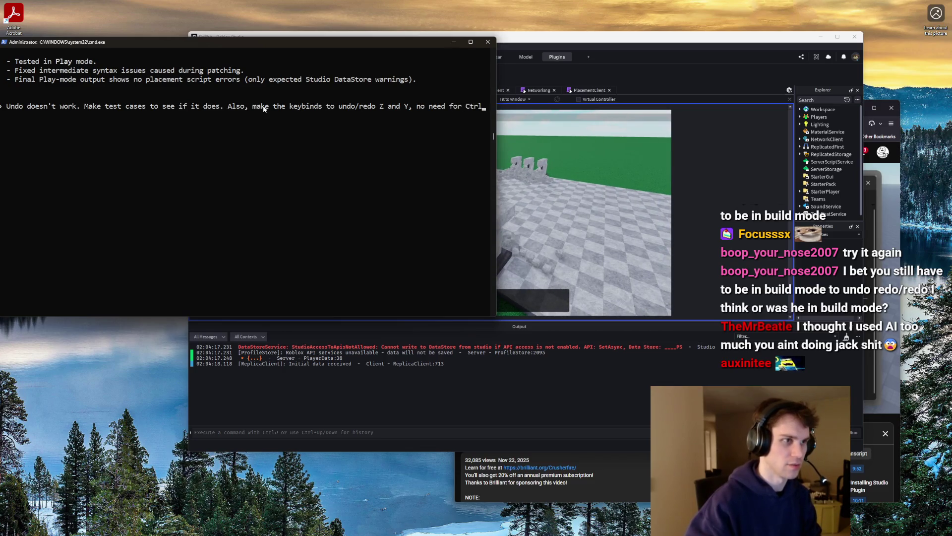
pyautogui.press('Return')
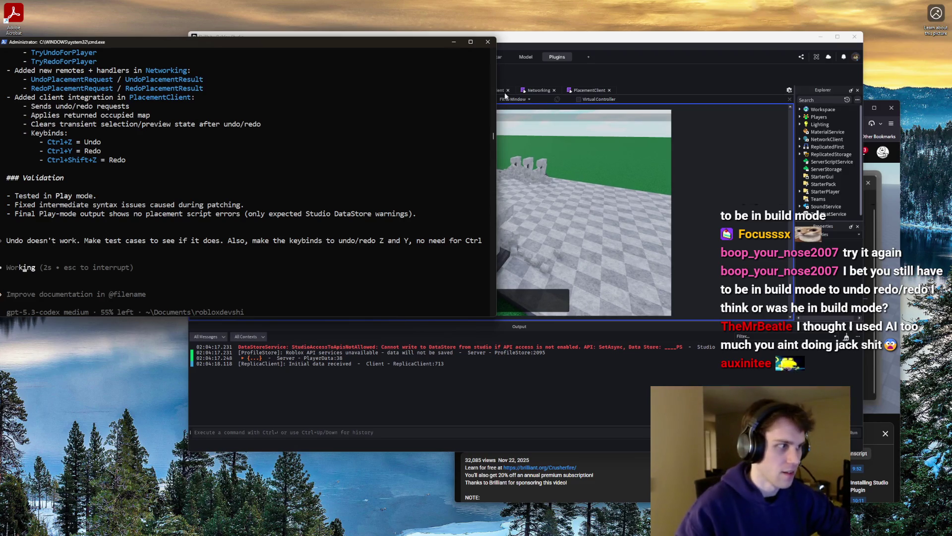
# Stop the Studio play test and bring the agent's terminal back in front
pyautogui.hotkey('alt', 'Tab')
pyautogui.click(258, 57)
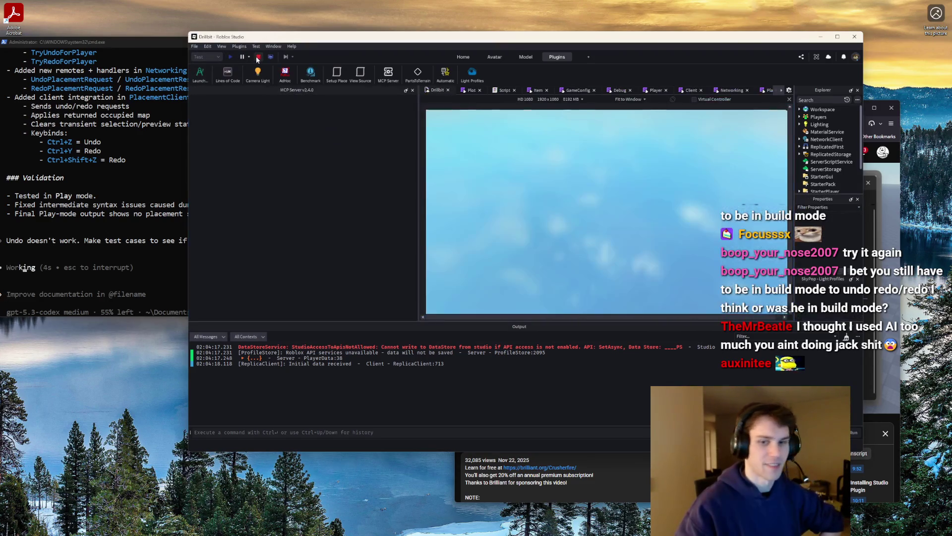
pyautogui.click(141, 42)
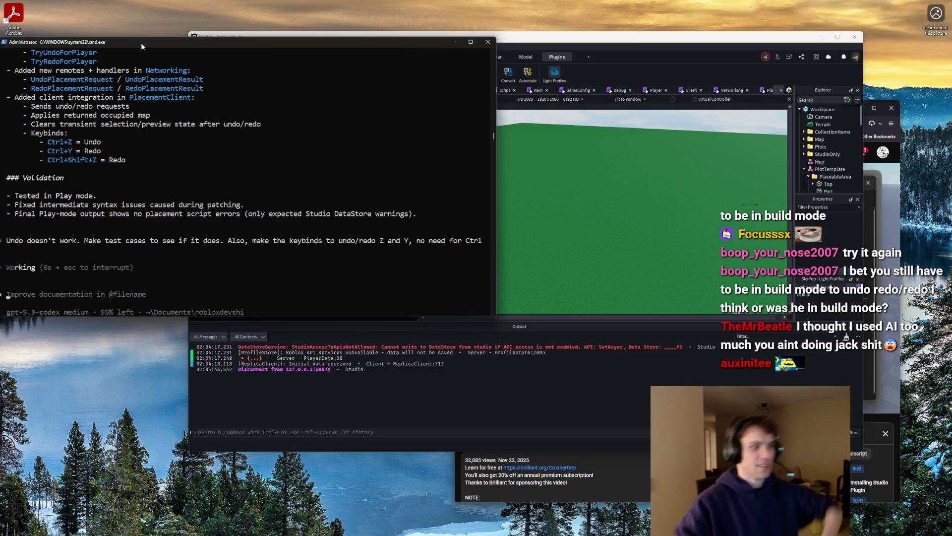
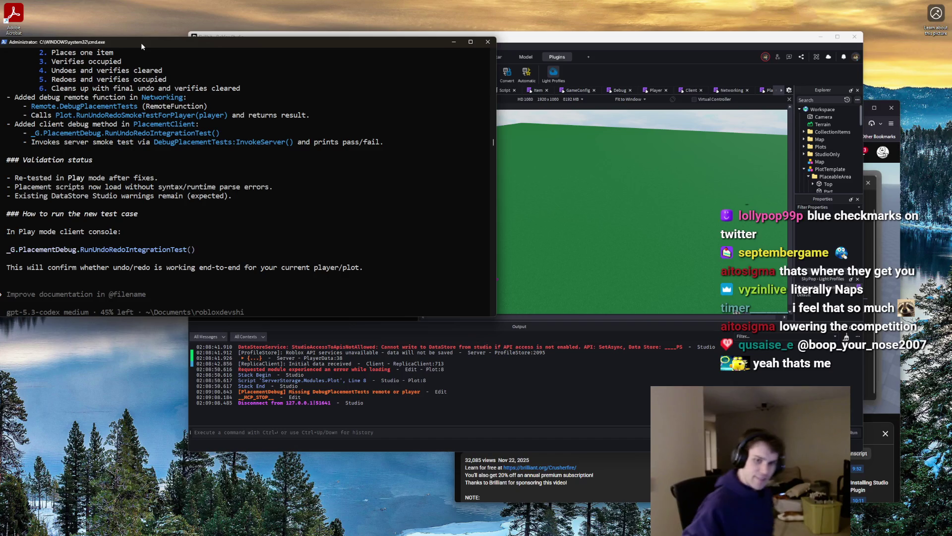
# Start a playtest in Roblox Studio, walk onto the plot and place three buildings
pyautogui.click(233, 35)
pyautogui.click(230, 56)
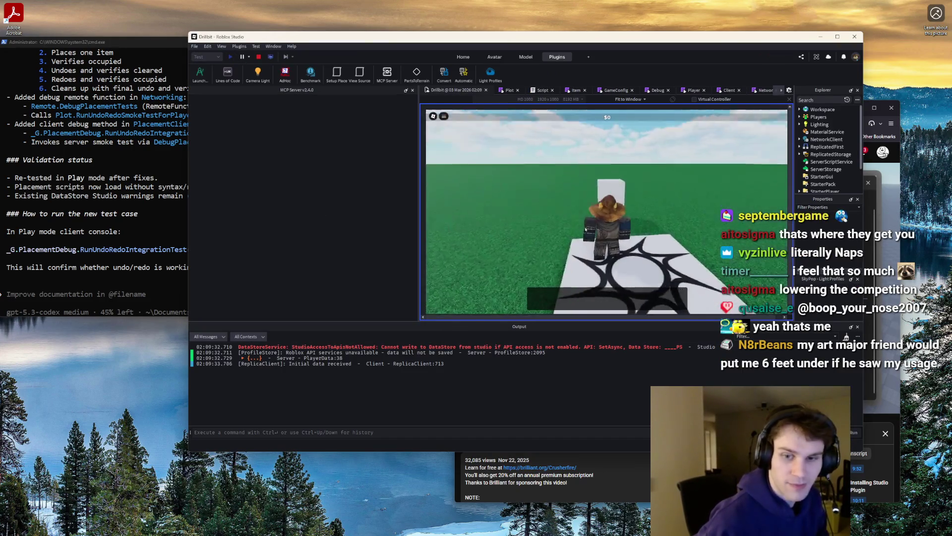
pyautogui.press('w')
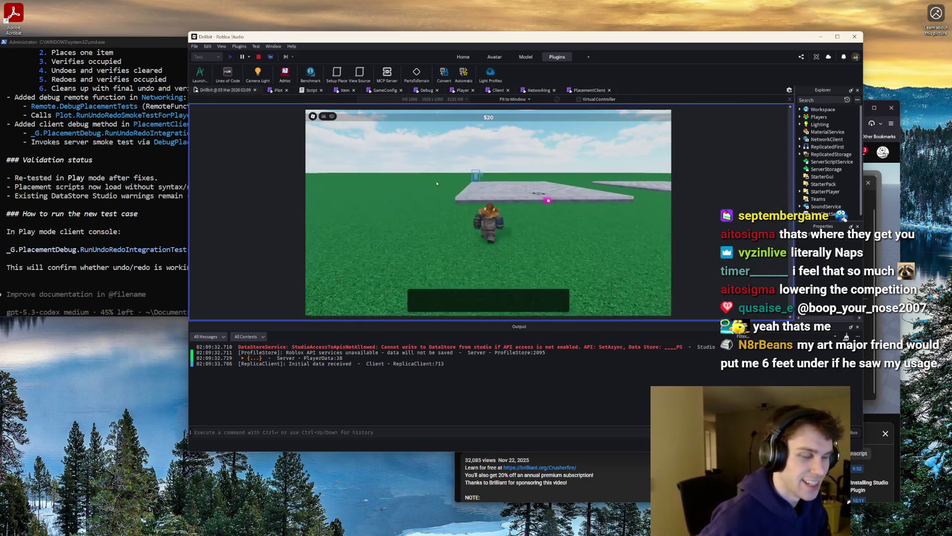
pyautogui.click(479, 175)
pyautogui.click(475, 172)
pyautogui.click(474, 171)
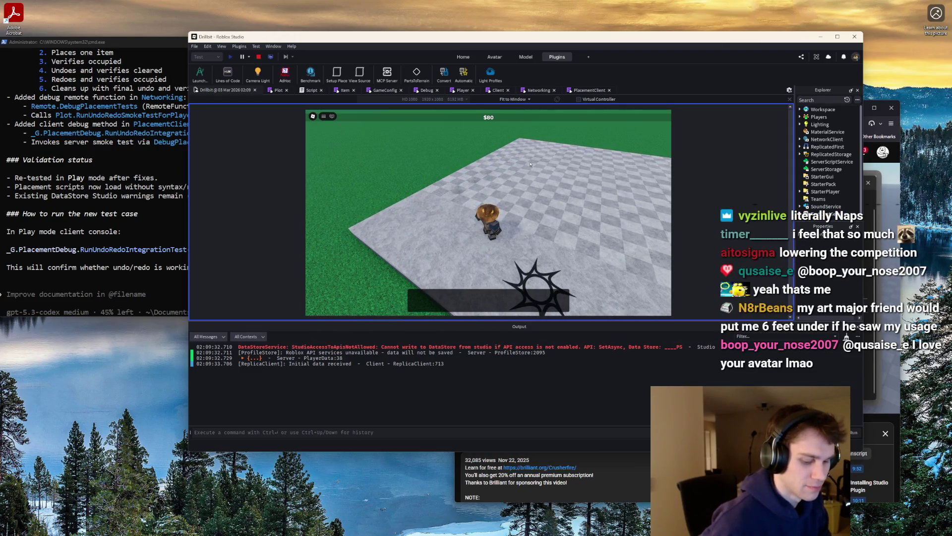
# Test Ctrl+Z undo and Ctrl+Y redo on the placements, then place another arch piece
pyautogui.hotkey('ctrl', 'y')
pyautogui.hotkey('ctrl', 'z')
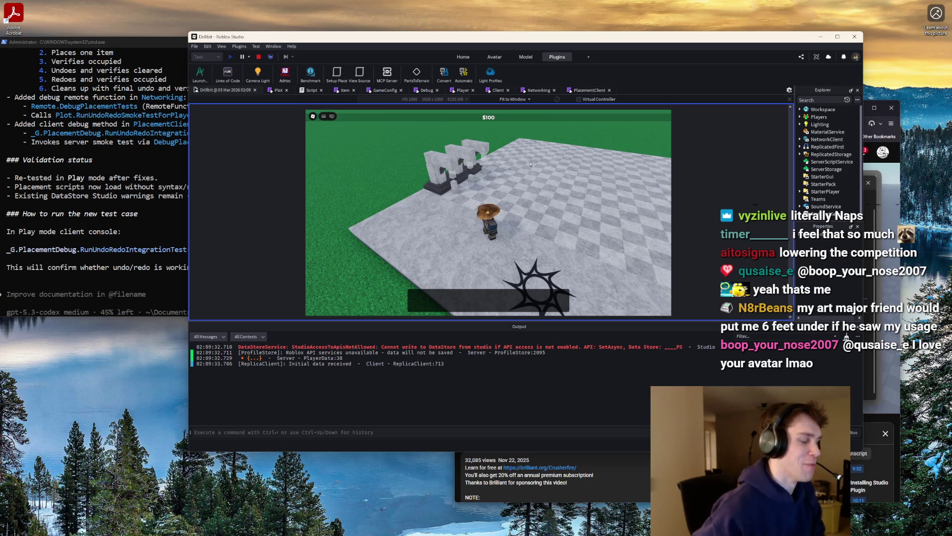
pyautogui.hotkey('ctrl', 'z')
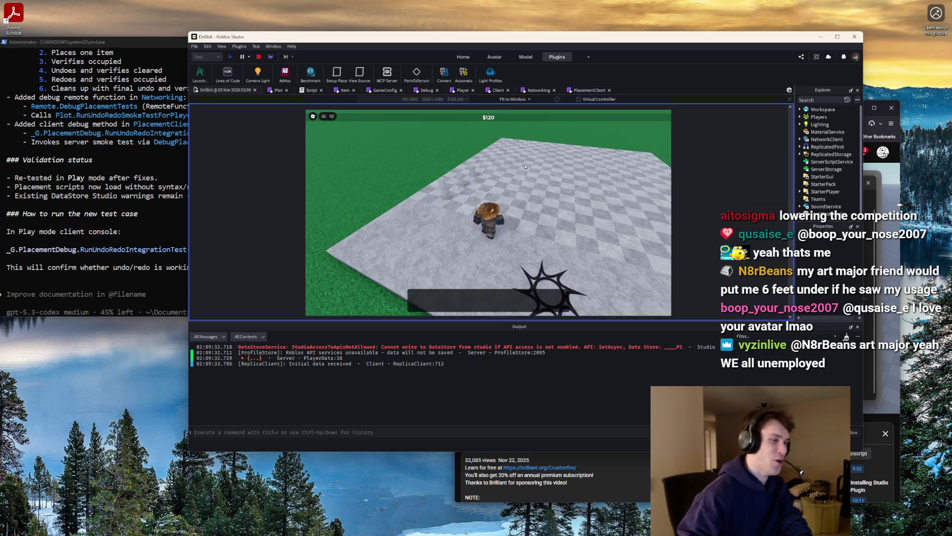
pyautogui.hotkey('ctrl', 'y')
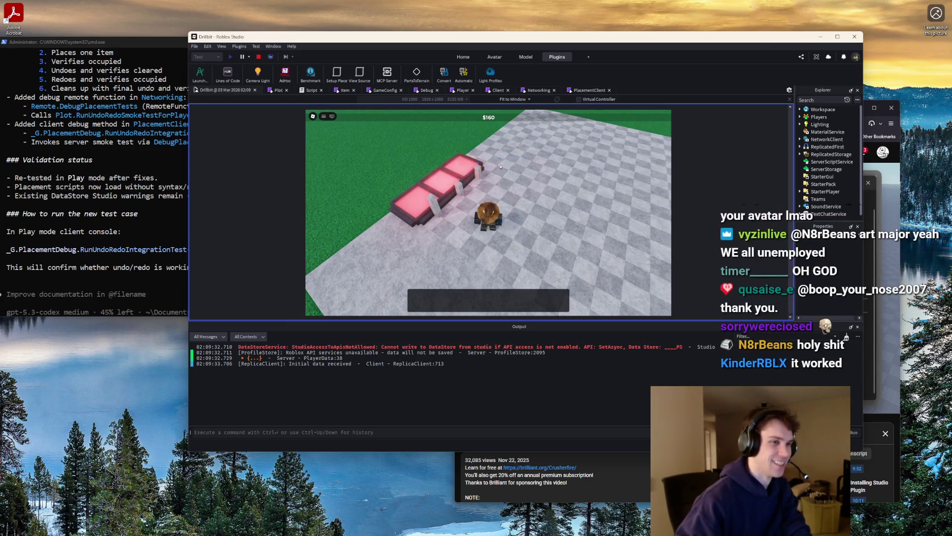
pyautogui.hotkey('ctrl', 'z')
pyautogui.hotkey('ctrl', 'z')
pyautogui.hotkey('ctrl', 'z')
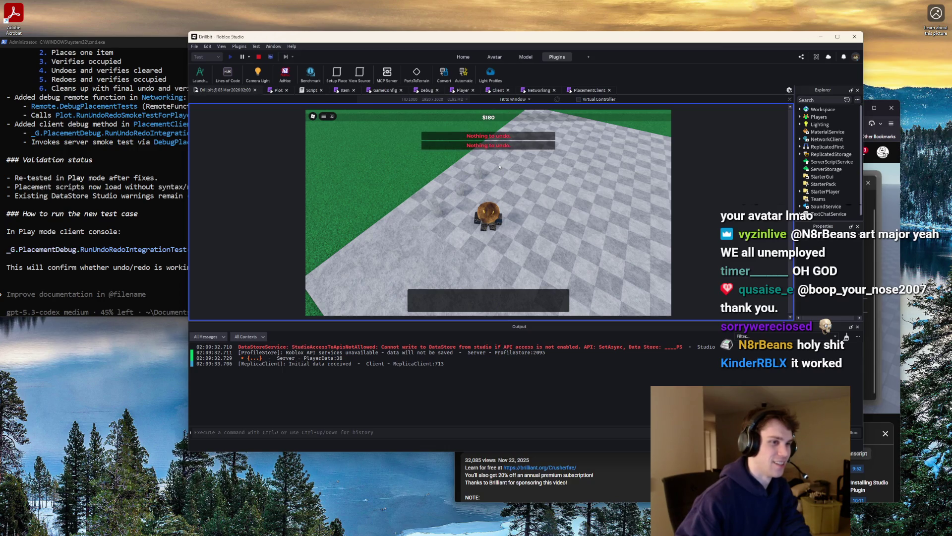
pyautogui.hotkey('ctrl', 'y')
pyautogui.hotkey('ctrl', 'y')
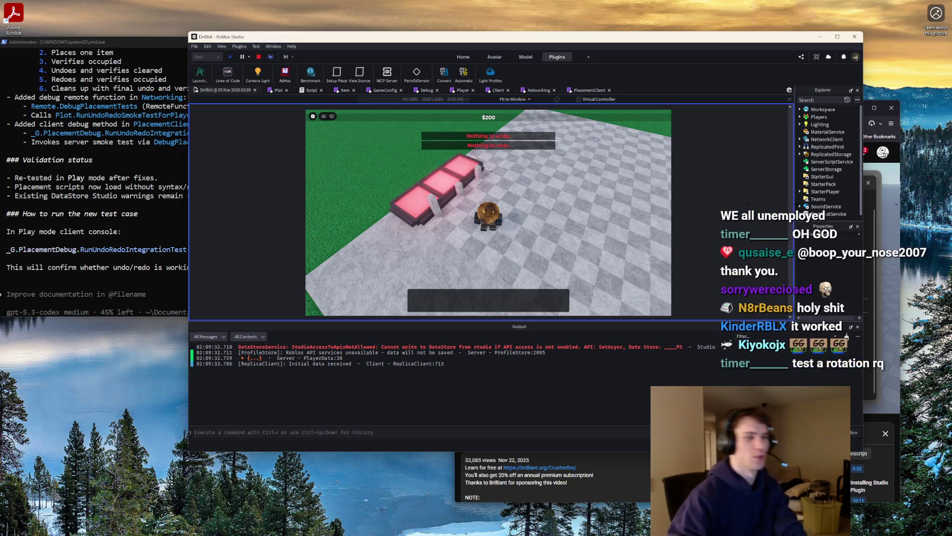
pyautogui.hotkey('ctrl', 'z')
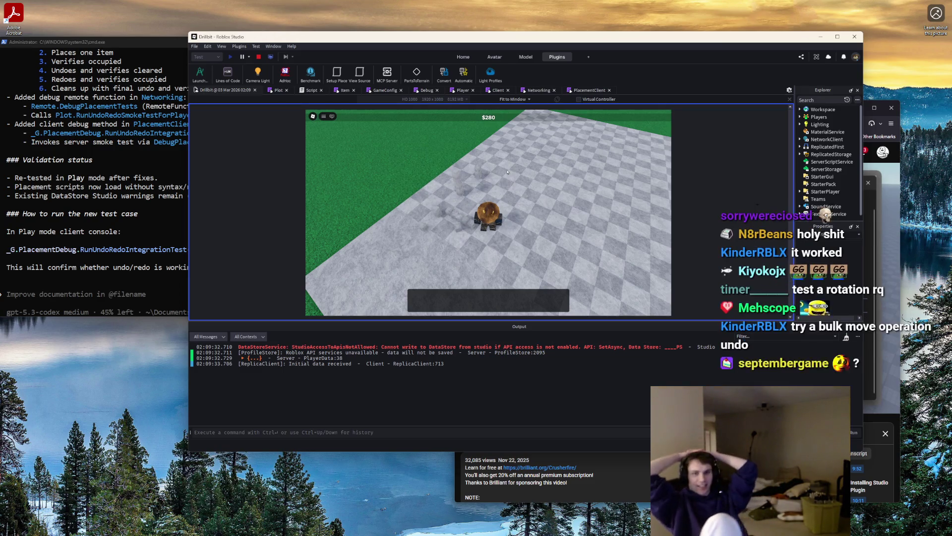
pyautogui.hotkey('ctrl', 'z')
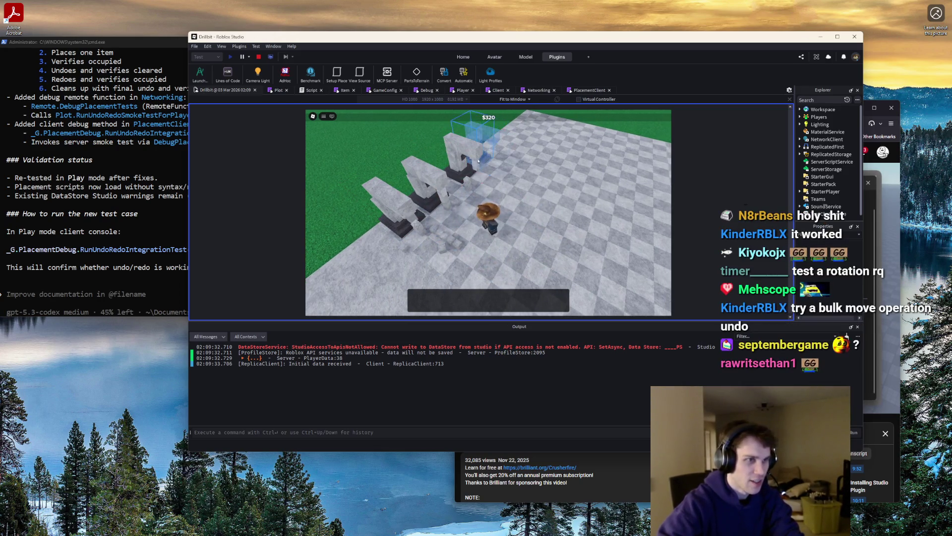
pyautogui.click(518, 152)
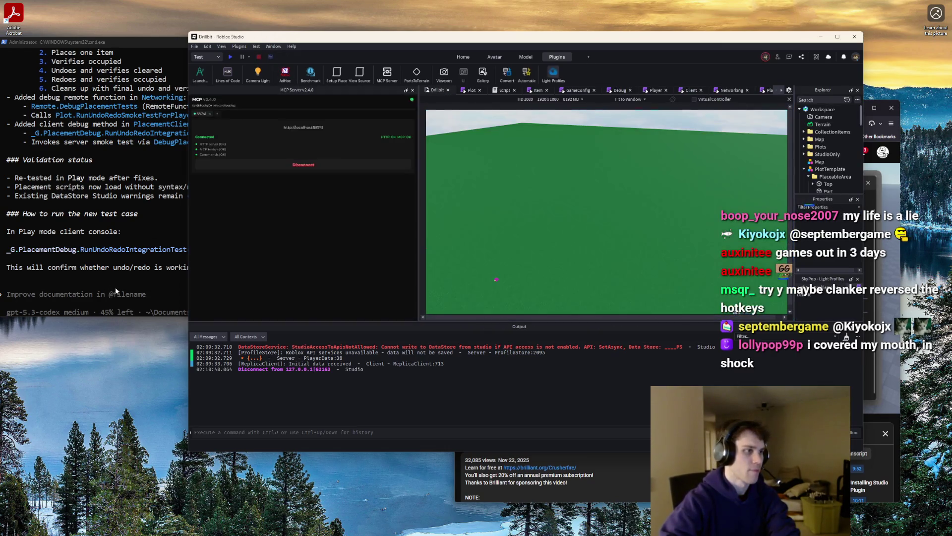
# Draft a Codex prompt asking for incrementing userId_{n} UIDs on placed buildings, used for undo/redo
pyautogui.click(117, 288)
pyautogui.write('When p')
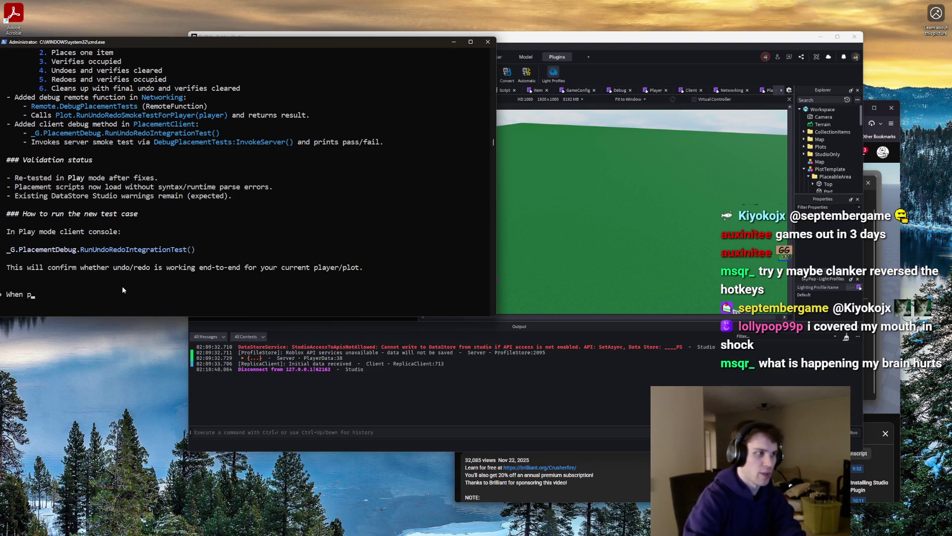
pyautogui.write('lacing, give a uid')
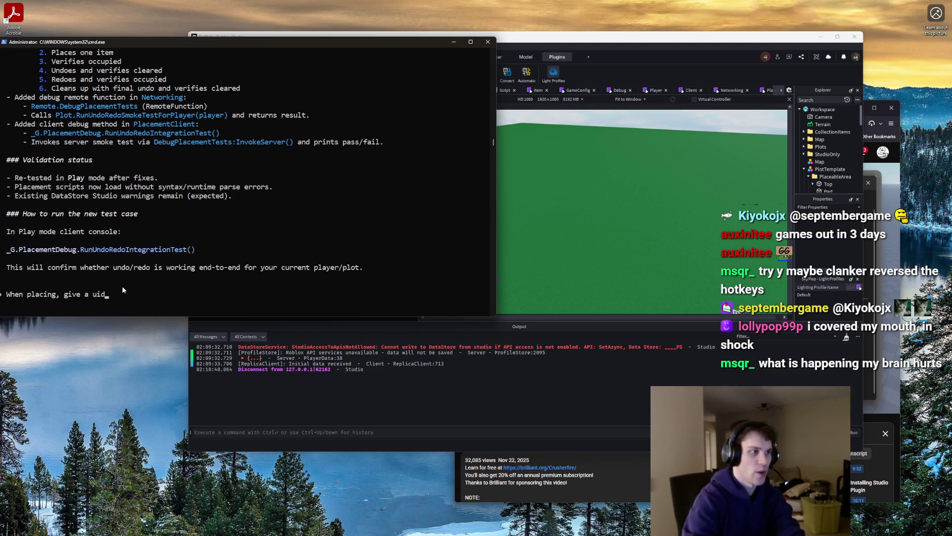
pyautogui.write(' to all buildings,')
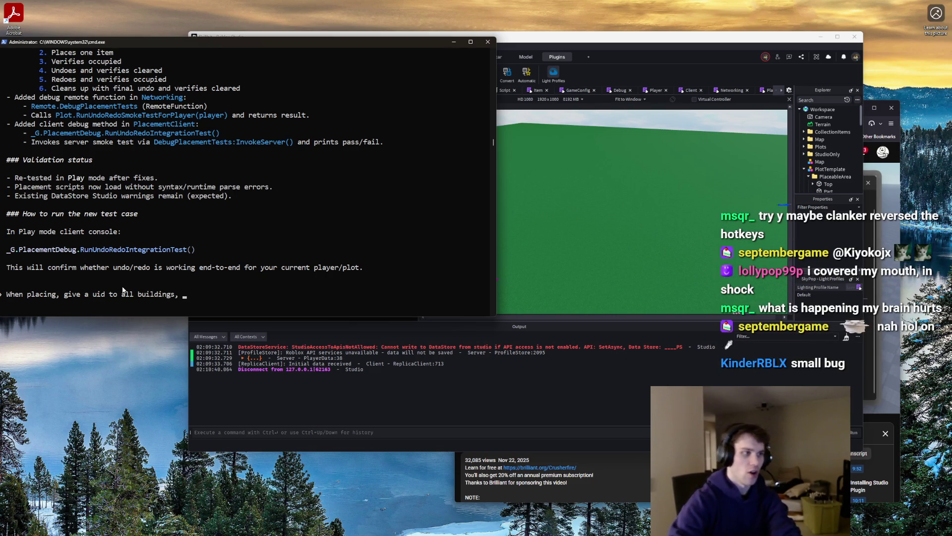
pyautogui.press('BackSpace')
pyautogui.press('BackSpace')
pyautogui.write('. ')
pyautogui.write('Thi')
pyautogui.write('increm')
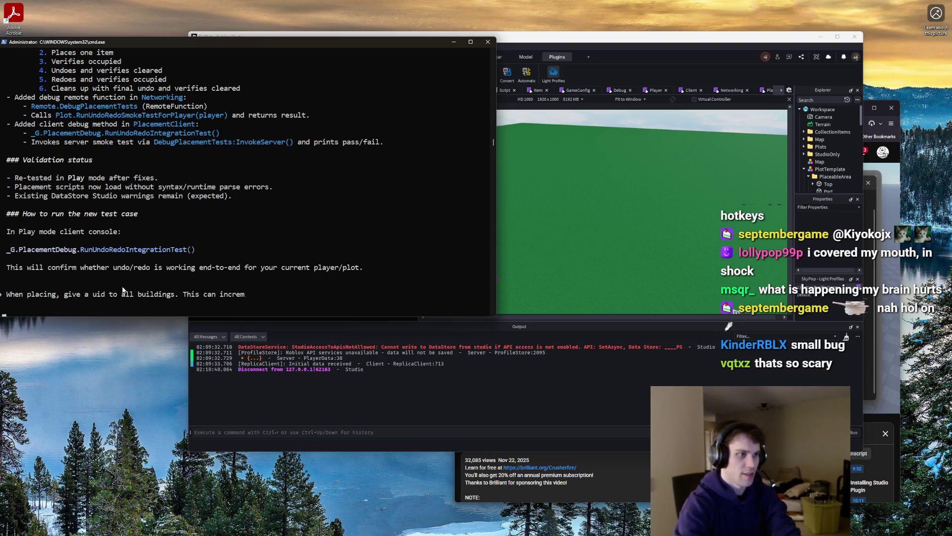
pyautogui.write('entfined as userId_{n')
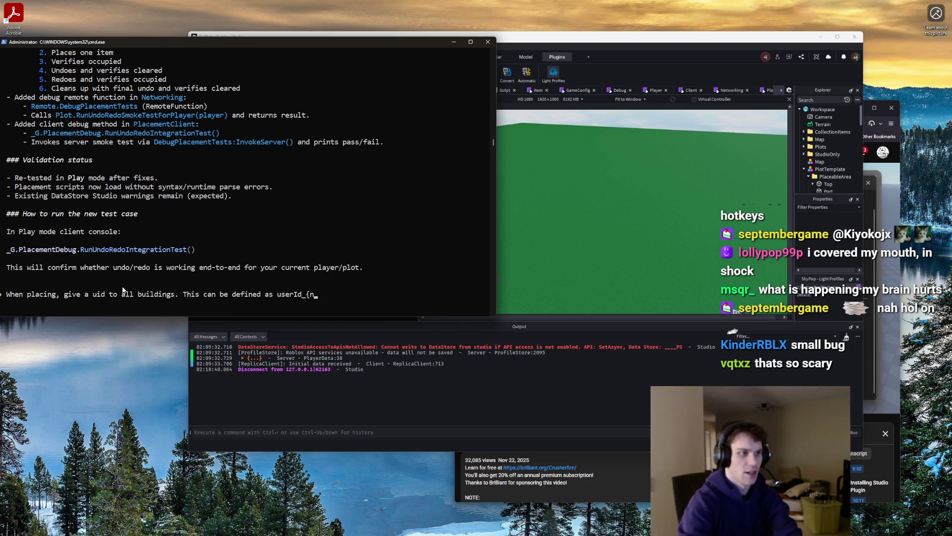
pyautogui.write('}, wher')
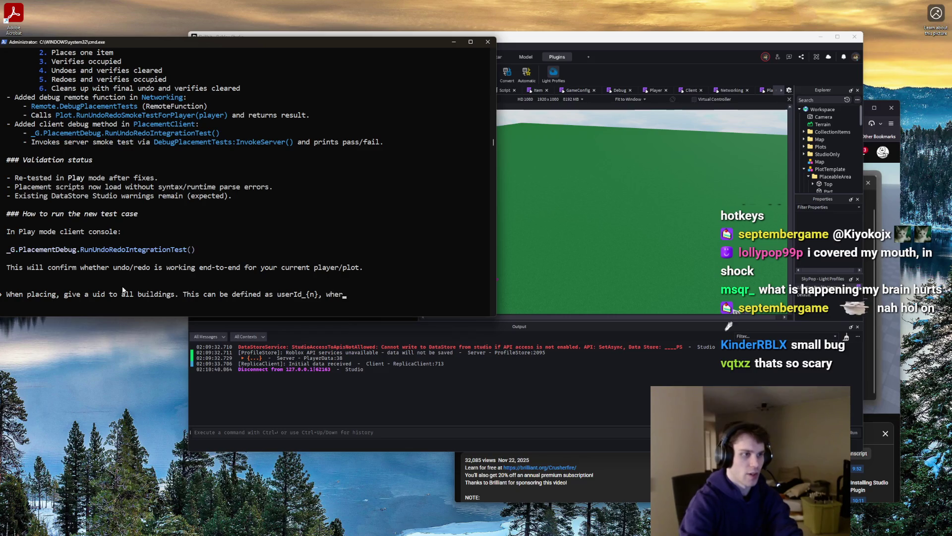
pyautogui.write('that ')
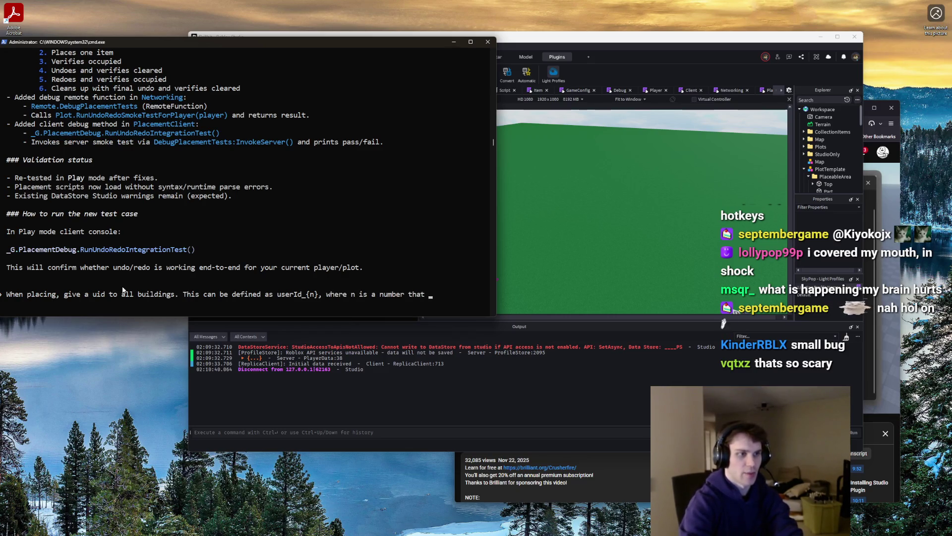
pyautogui.write('upwards. Thi')
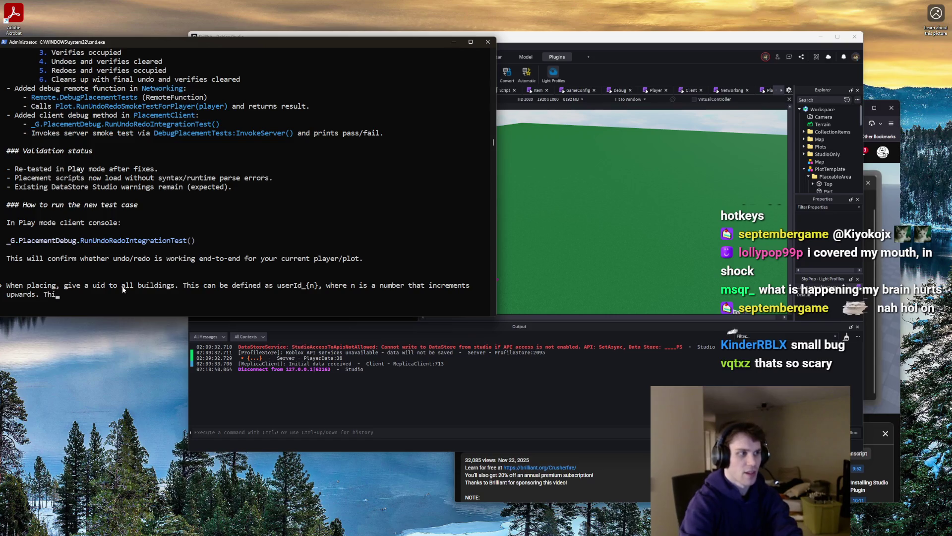
pyautogui.write('suid')
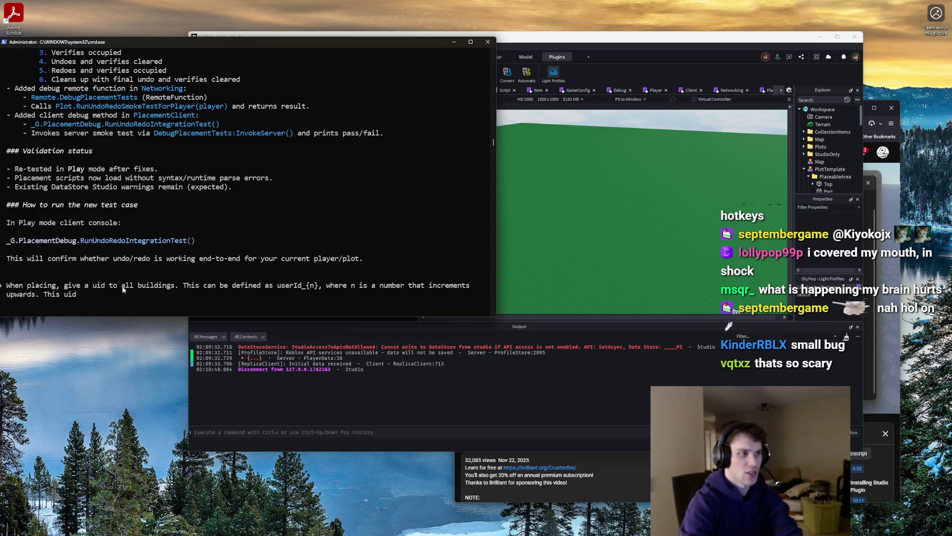
pyautogui.write(' should not ')
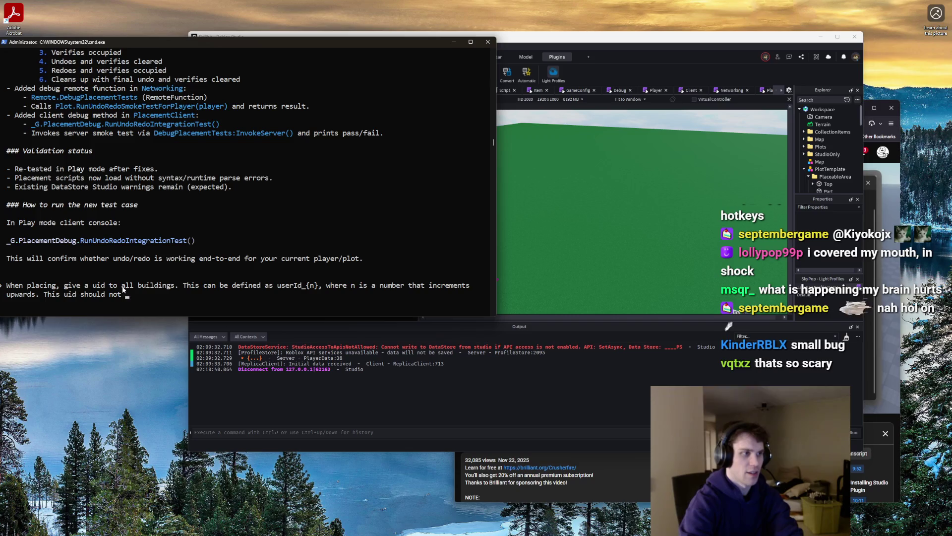
pyautogui.write('exist in data,')
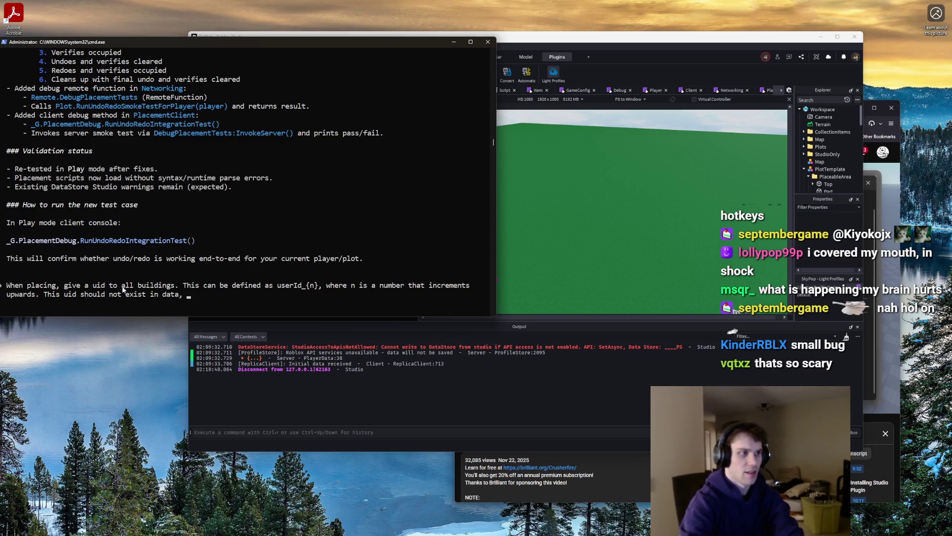
pyautogui.write('t shou')
pyautogui.write('ld be used')
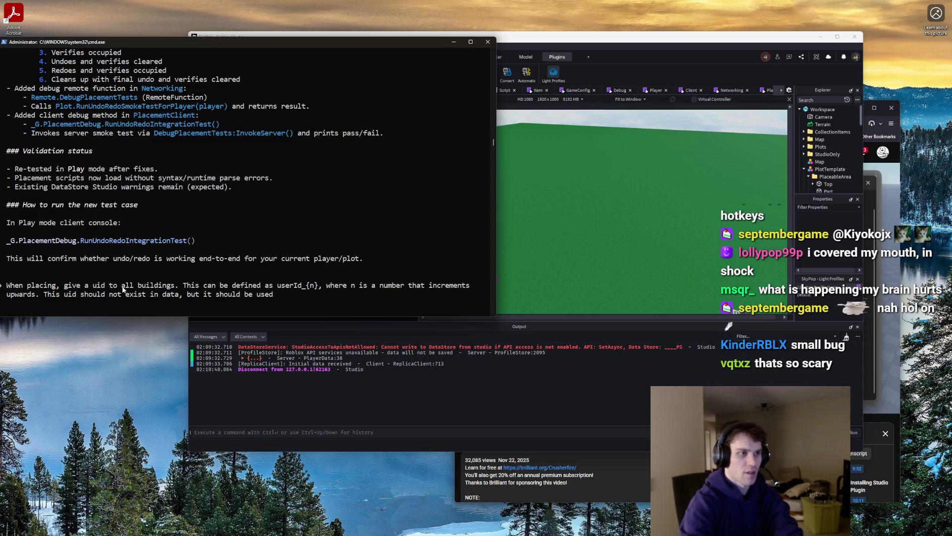
pyautogui.write(' when placing items.')
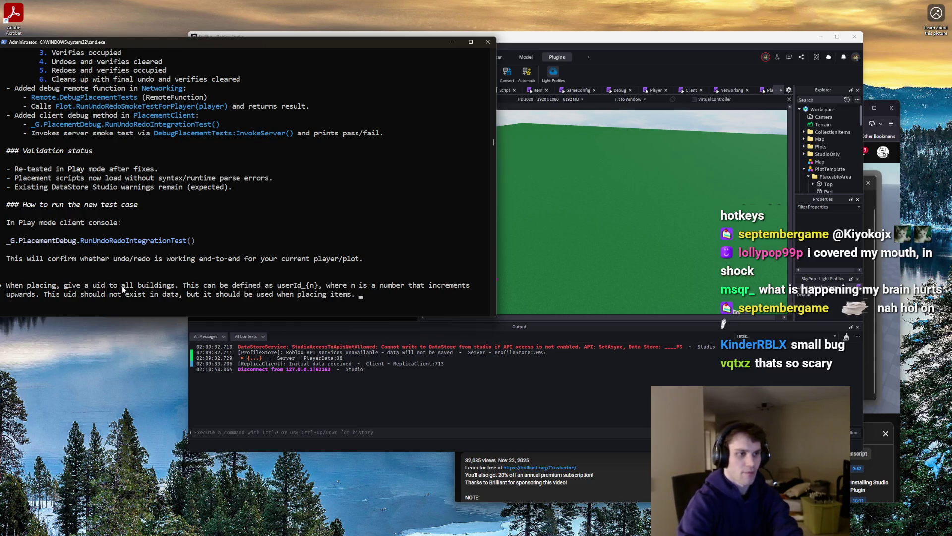
pyautogui.write(' T')
pyautogui.write('or undoing/reoding, use the')
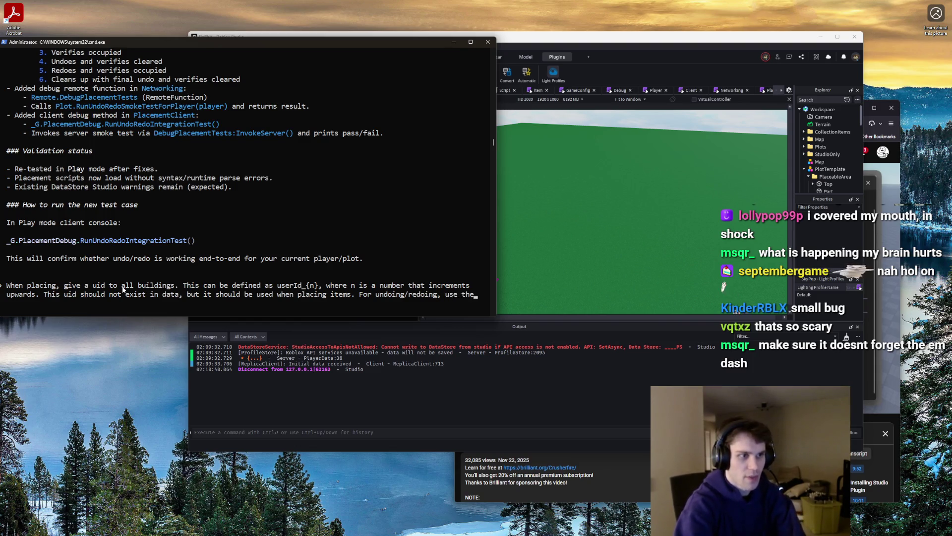
# Add to the prompt that modifications use the uid and no two items share a uid
pyautogui.write('uid')
pyautogui.press('BackSpace')
pyautogui.press('BackSpace')
pyautogui.press('BackSpace')
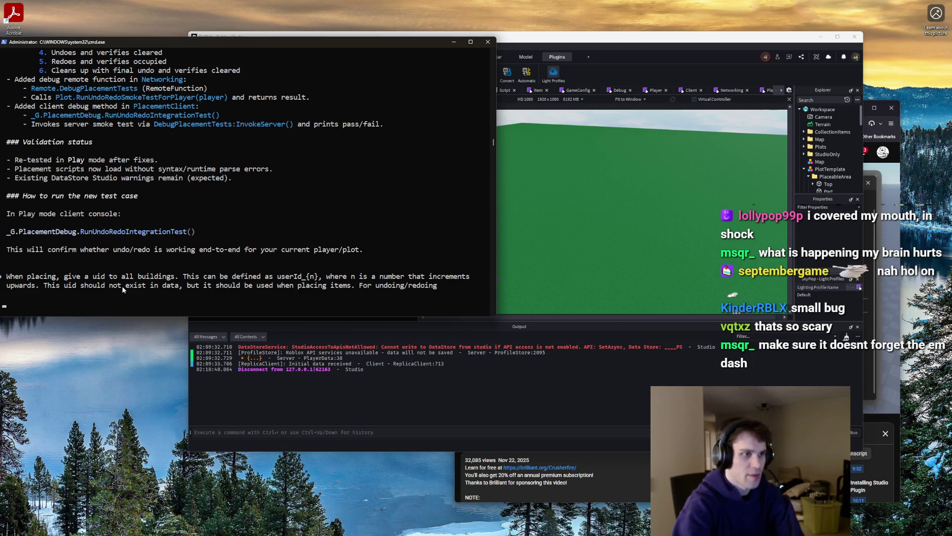
pyautogui.write('any ')
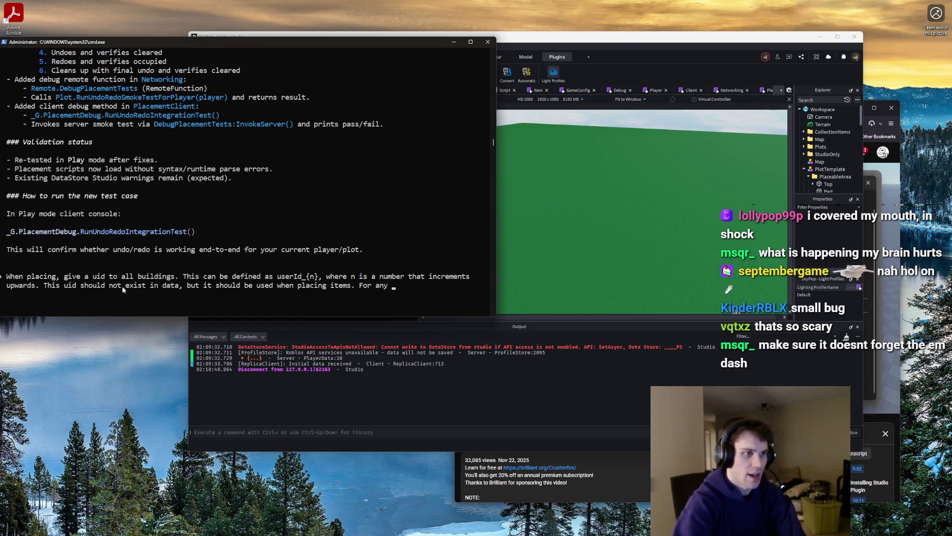
pyautogui.write('lding opera')
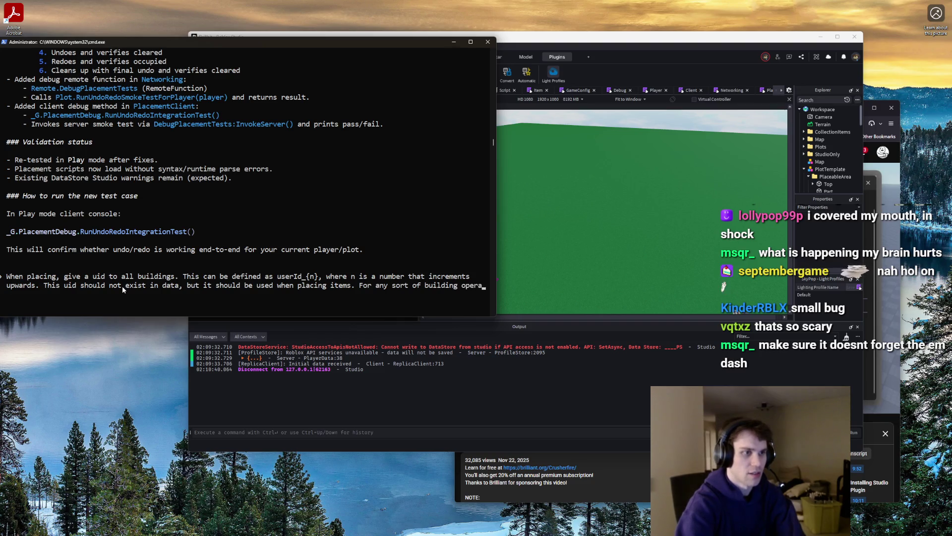
pyautogui.write('tion, use the uidentify')
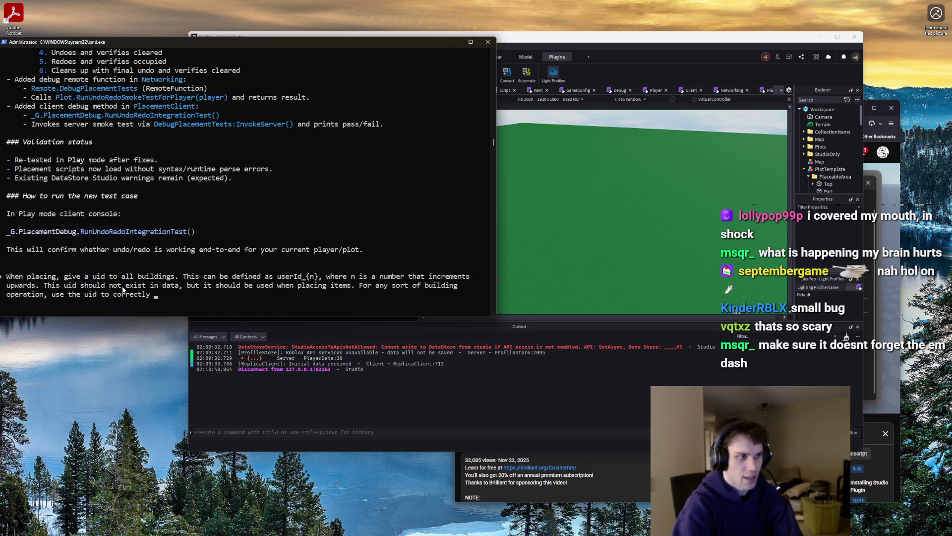
pyautogui.write(' an')
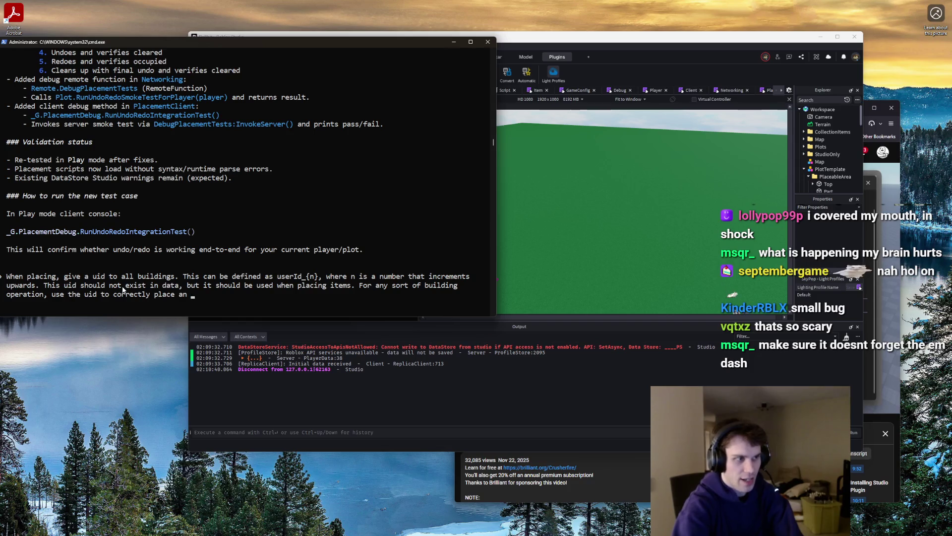
pyautogui.press('BackSpace')
pyautogui.press('BackSpace')
pyautogui.press('BackSpace')
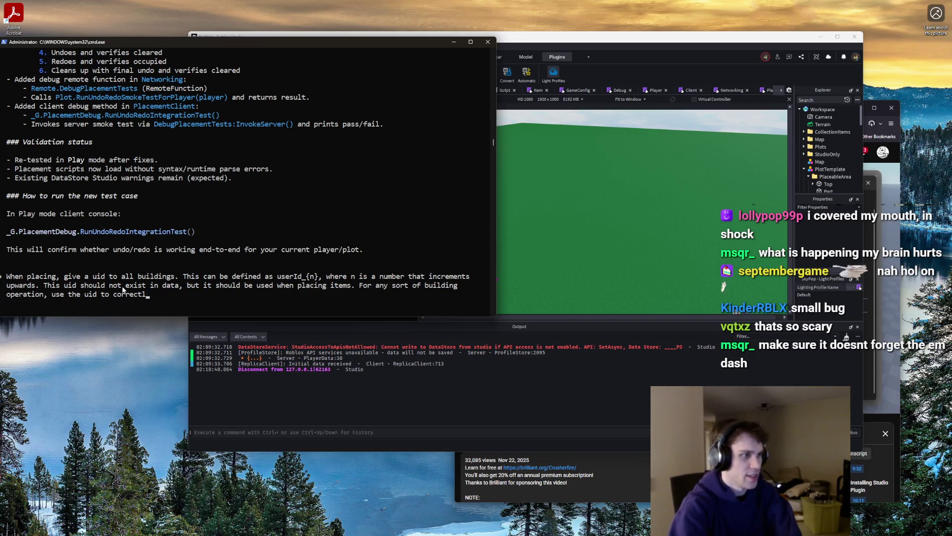
pyautogui.write('e uid when modifying items. ')
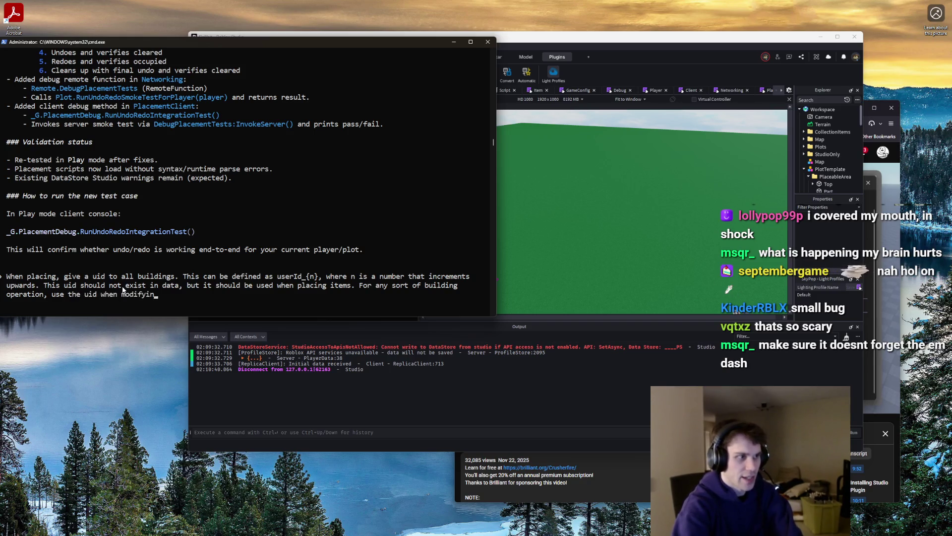
pyautogui.write('No items hould eve')
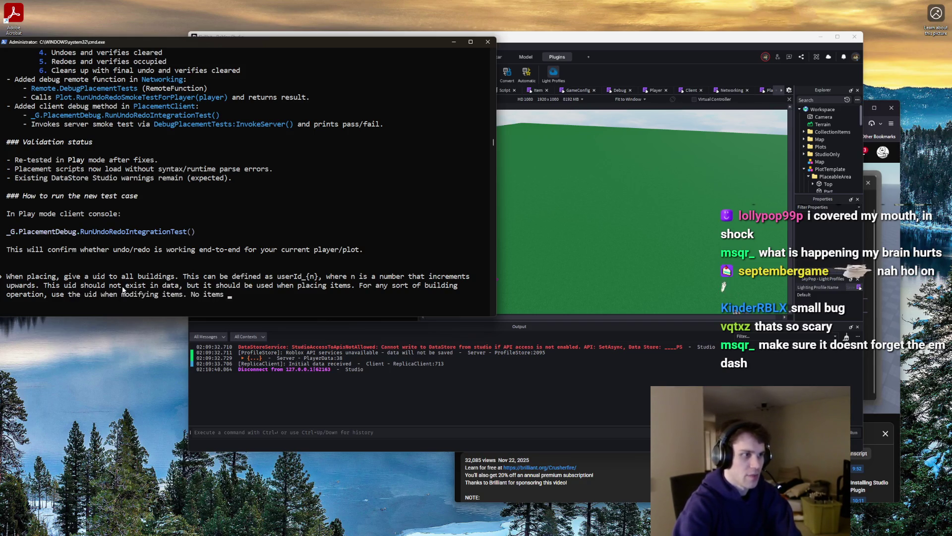
pyautogui.press('BackSpace')
pyautogui.press('BackSpace')
pyautogui.press('BackSpace')
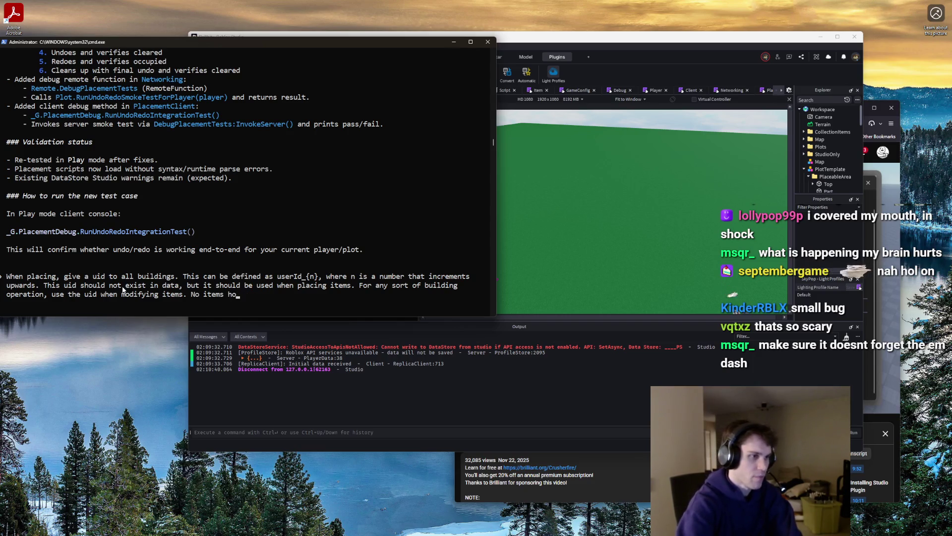
pyautogui.write('should e')
pyautogui.write('vb')
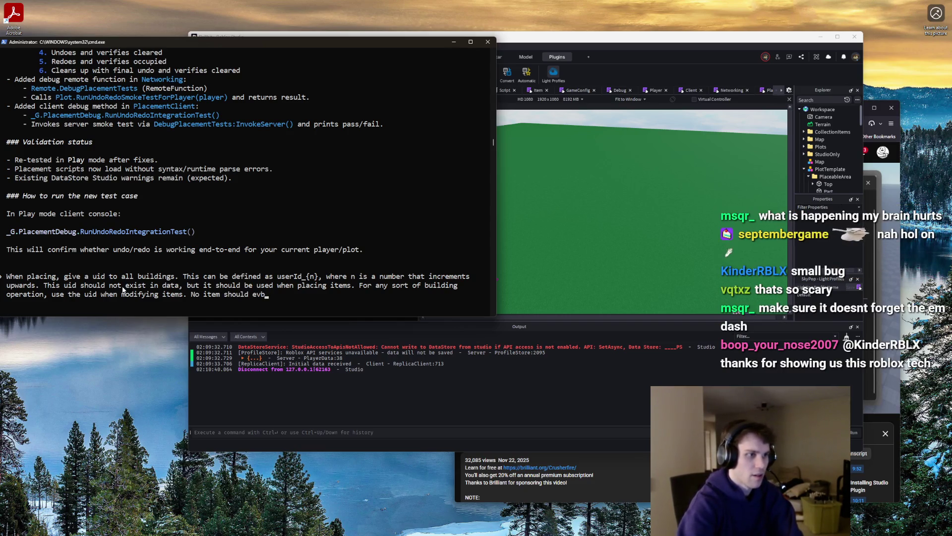
pyautogui.press('BackSpace')
pyautogui.write('er have the same ')
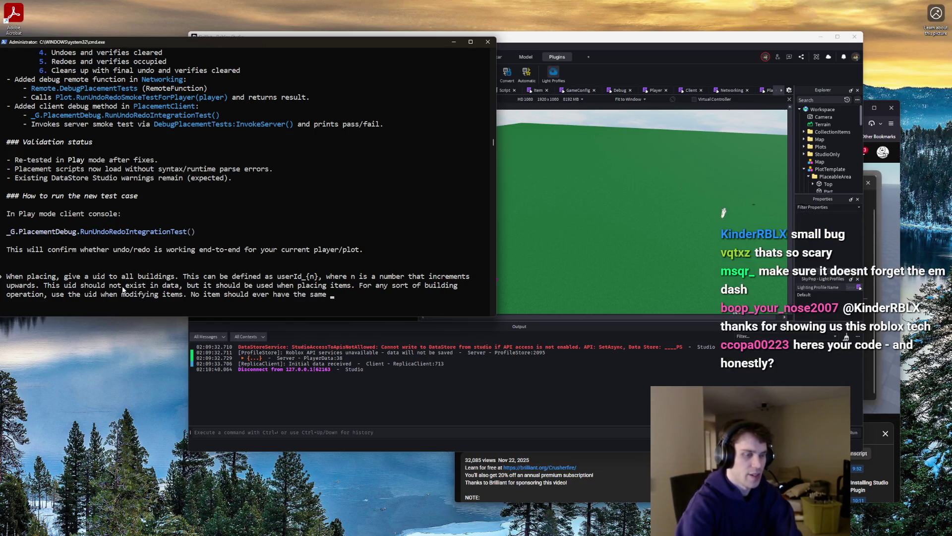
pyautogui.write('uid uid.')
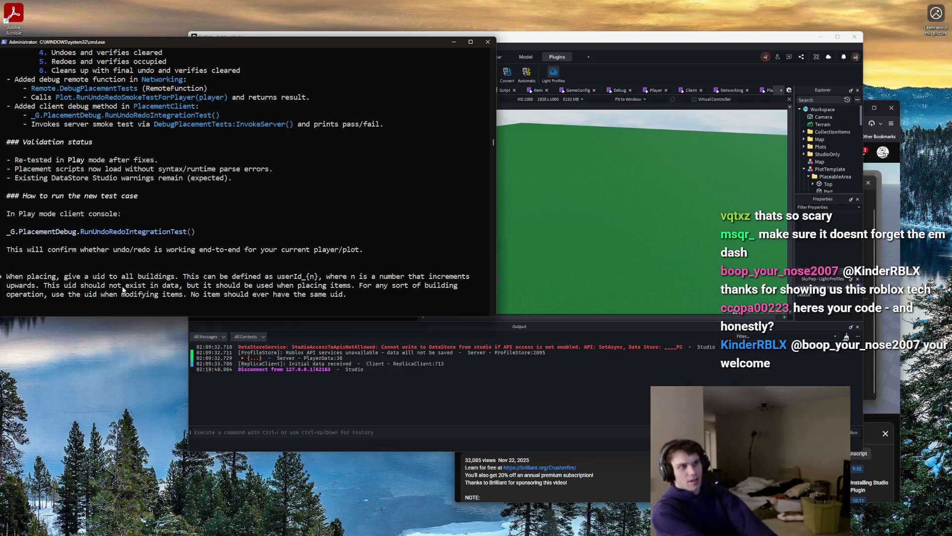
# Require the uid in all saving/using actions involved, then submit the request to Codex
pyautogui.write('Wh')
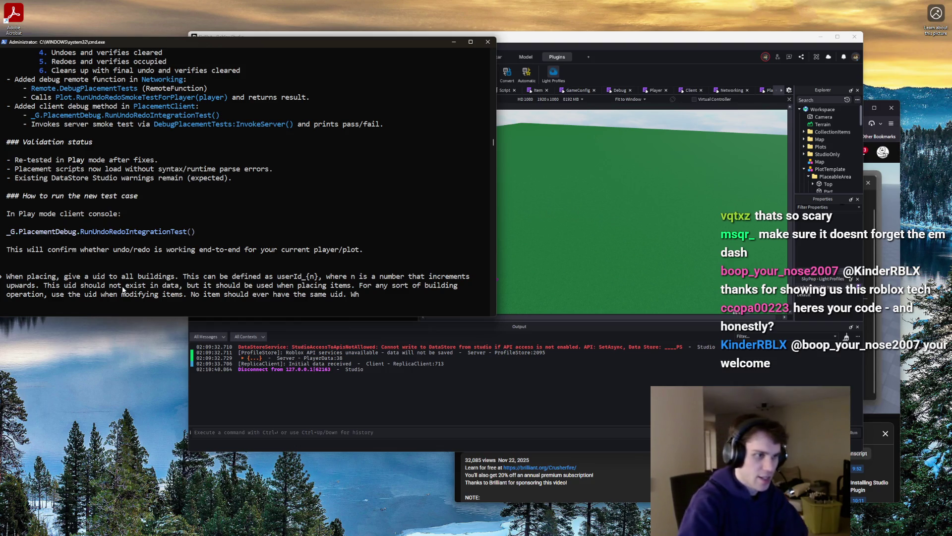
pyautogui.write('en inte')
pyautogui.write('grating undo/redo,')
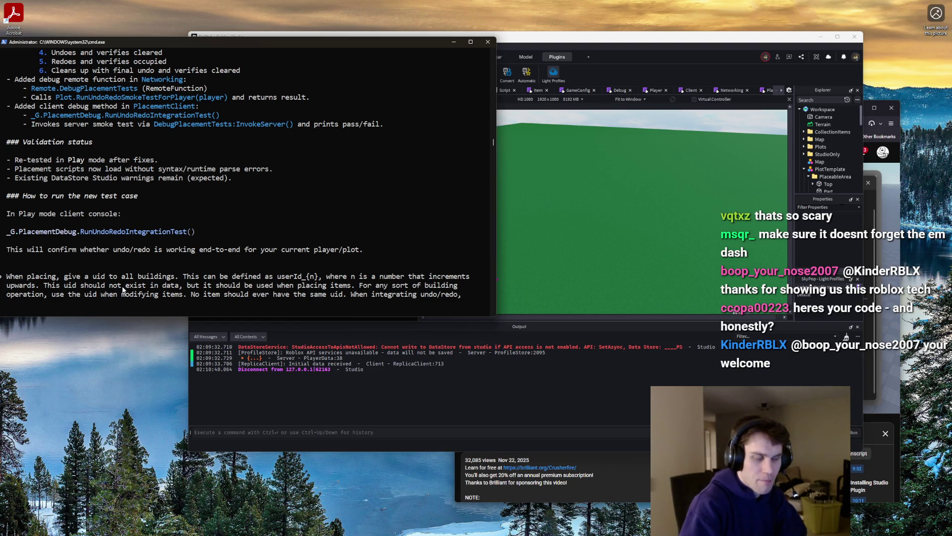
pyautogui.write(' ensure')
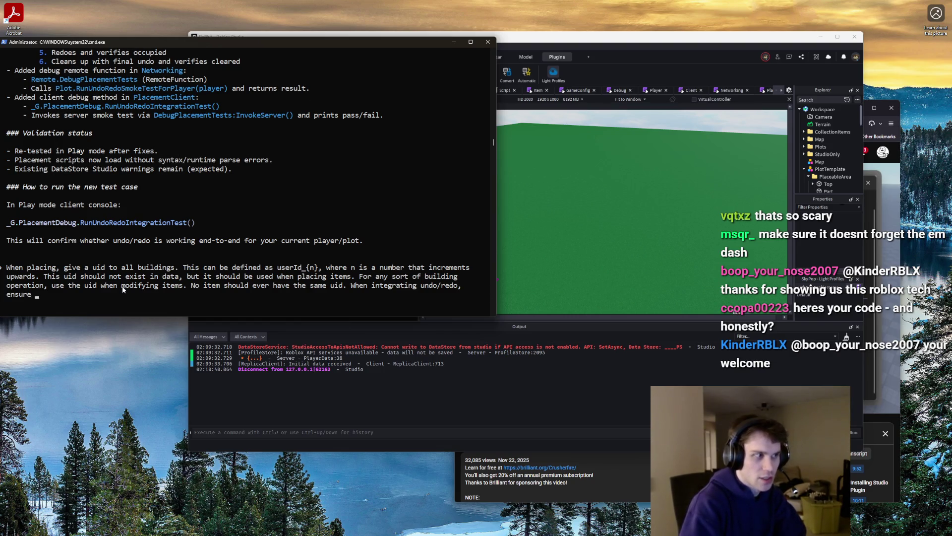
pyautogui.write(' you ')
pyautogui.write('sing th')
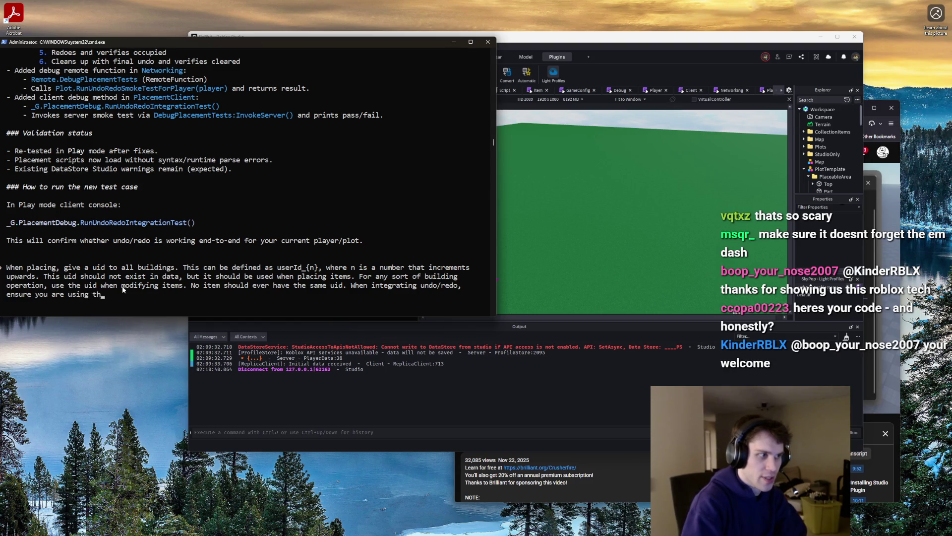
pyautogui.write('e uids that were relev')
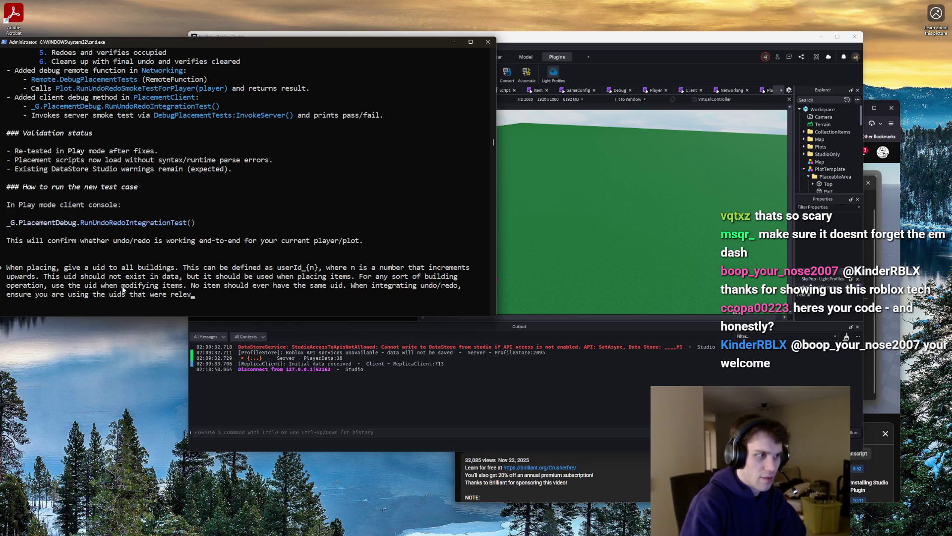
pyautogui.write('ctions.')
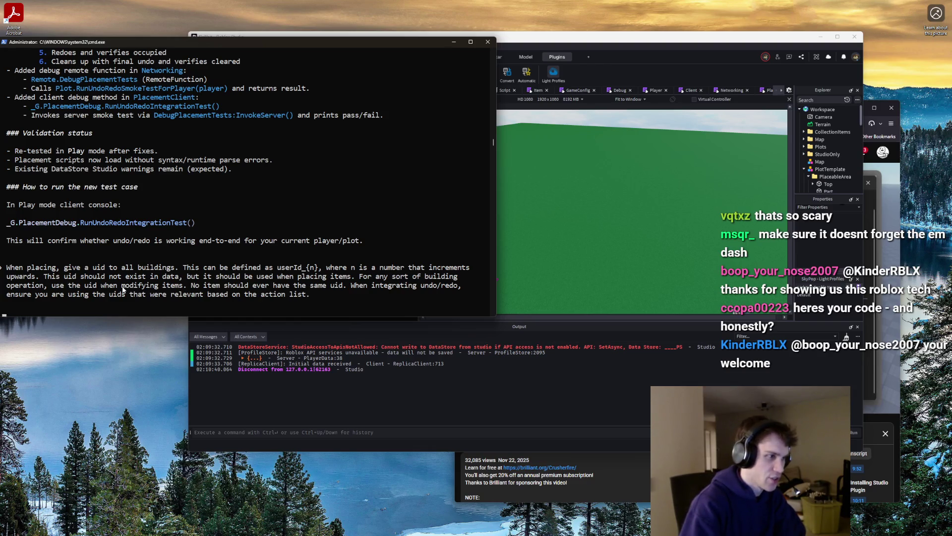
pyautogui.press('BackSpace')
pyautogui.press('BackSpace')
pyautogui.press('BackSpace')
pyautogui.write('saving/using')
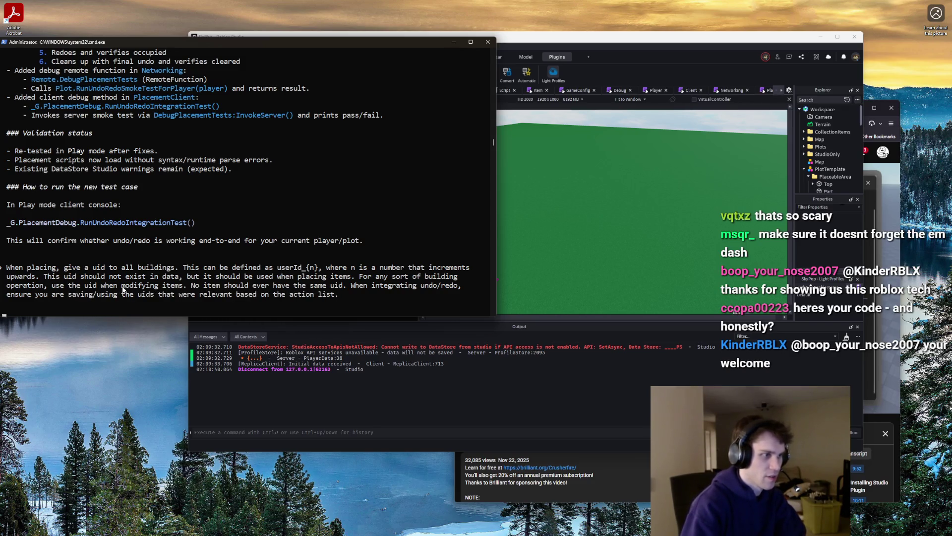
pyautogui.press('BackSpace')
pyautogui.press('BackSpace')
pyautogui.press('BackSpace')
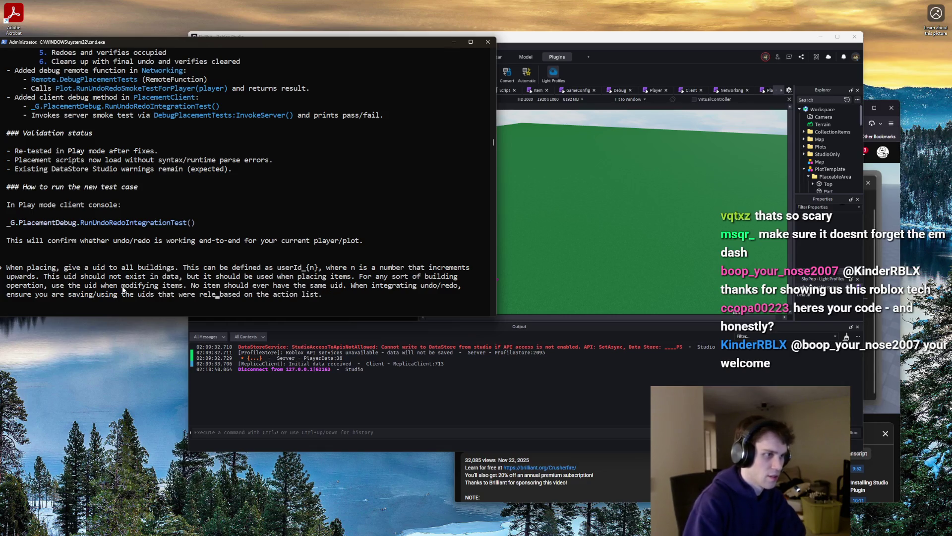
pyautogui.write('invovl')
pyautogui.press('BackSpace')
pyautogui.press('BackSpace')
pyautogui.write('lved')
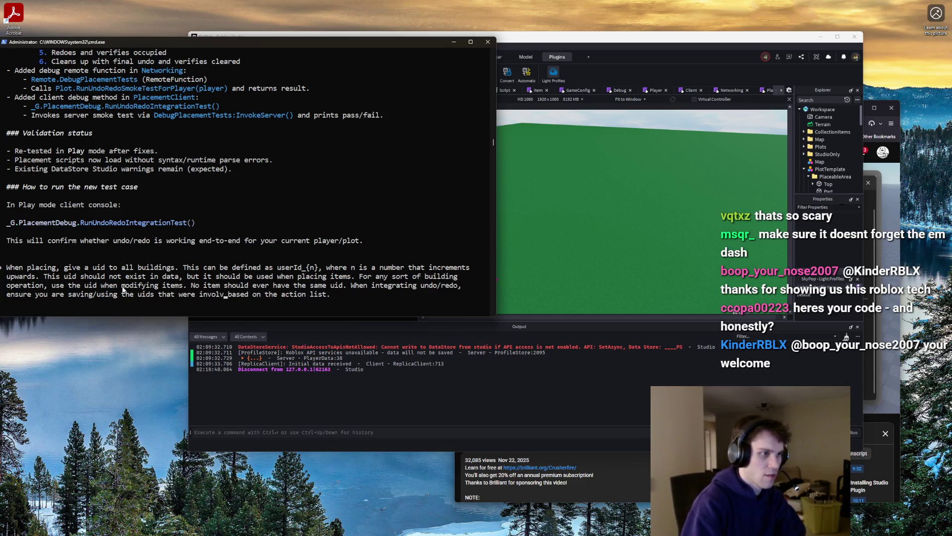
pyautogui.press('Return')
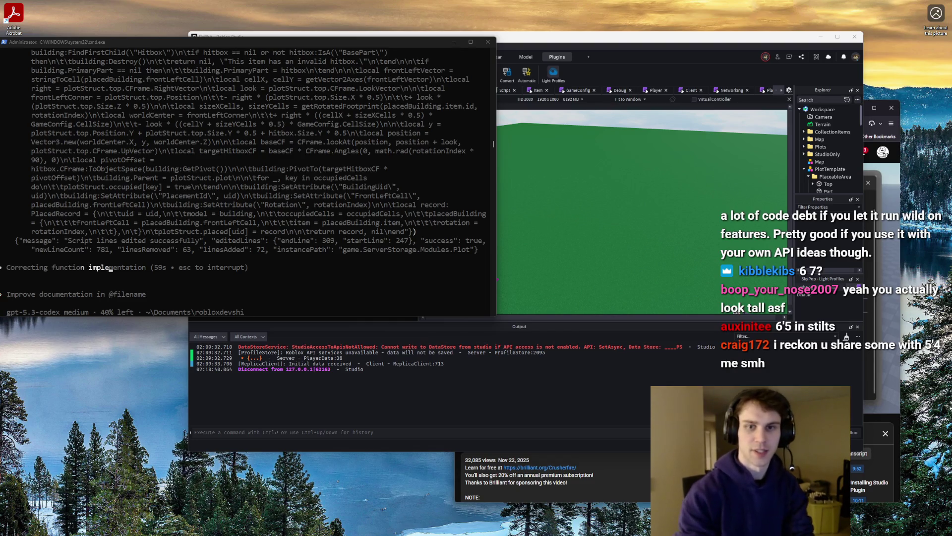
# Bring the Chess.com browser window forward and move it up and left
pyautogui.hotkey('alt', 'Tab')
pyautogui.moveTo(786, 102); pyautogui.dragTo(699, 62)
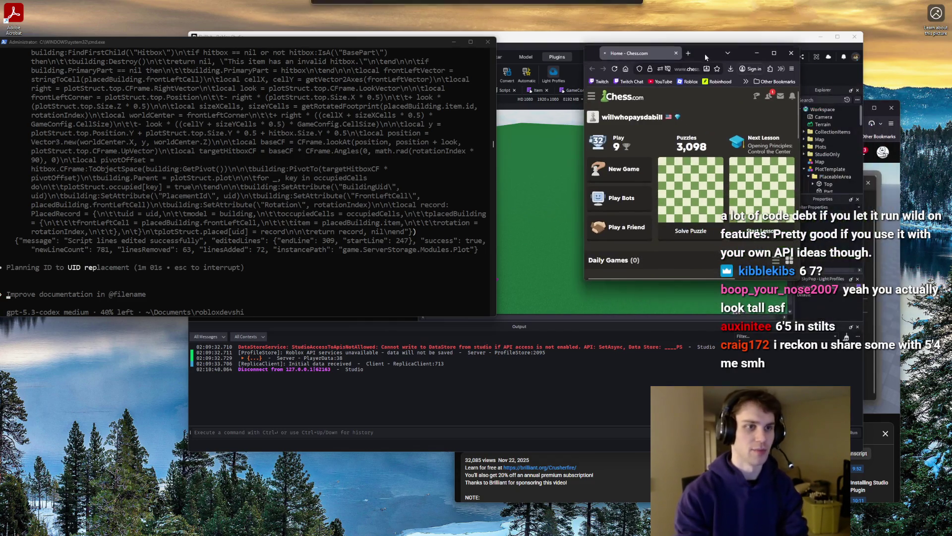
# Enlarge the Chess.com window, decline a challenge, and start a 3 min Blitz game
pyautogui.click(657, 178)
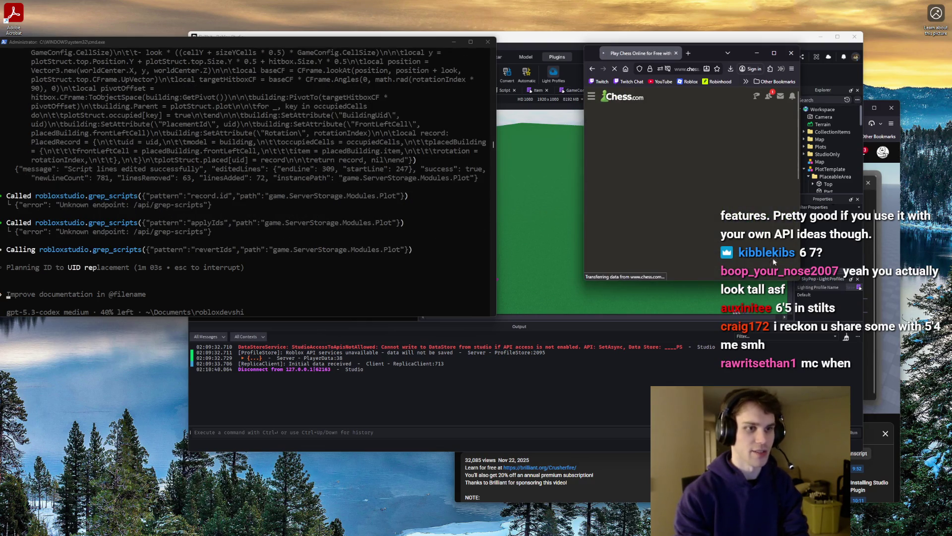
pyautogui.moveTo(798, 279); pyautogui.dragTo(903, 409)
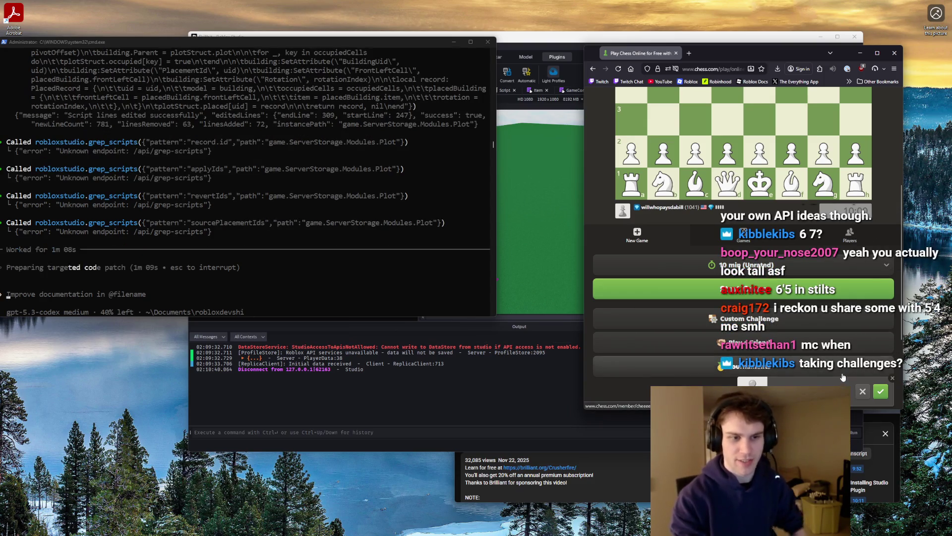
pyautogui.click(882, 394)
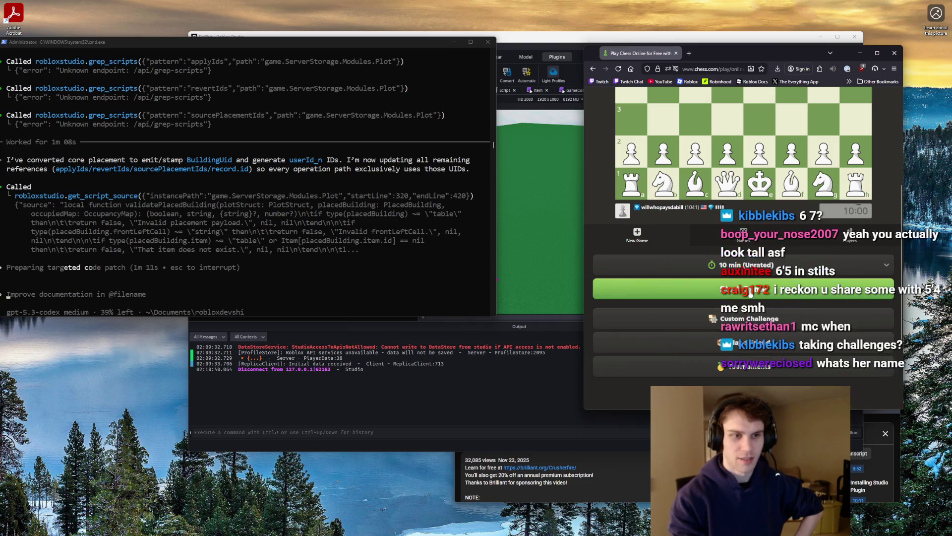
pyautogui.scroll(2, 744, 298)
pyautogui.click(743, 331)
pyautogui.scroll(-1, 744, 346)
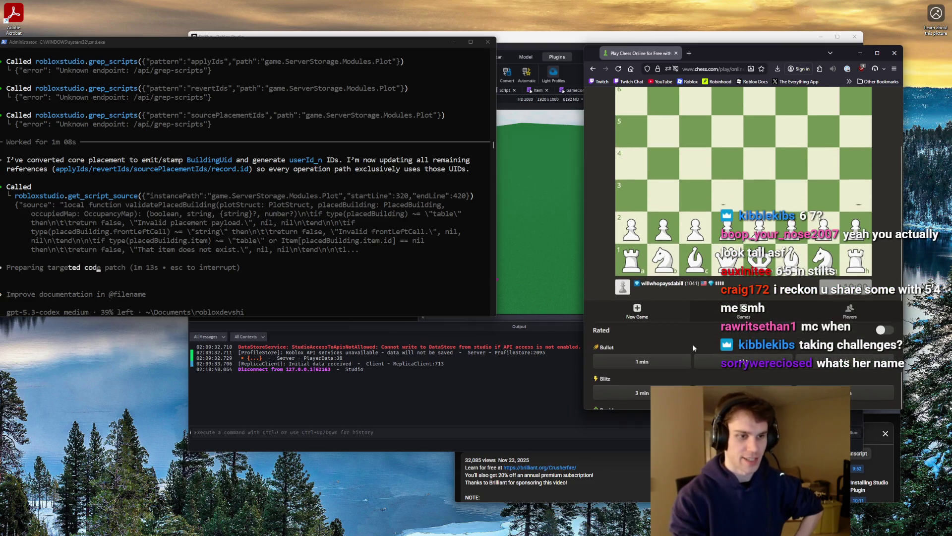
pyautogui.click(645, 395)
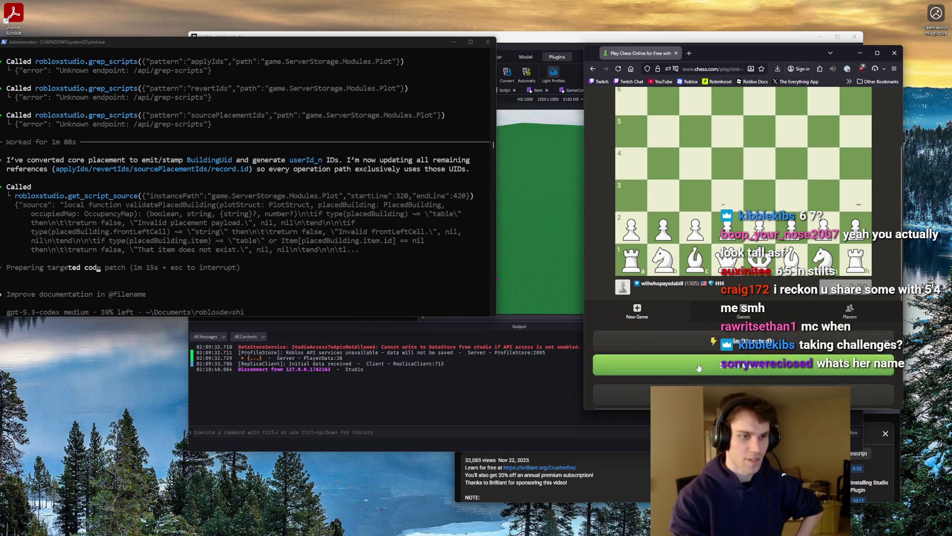
pyautogui.click(880, 386)
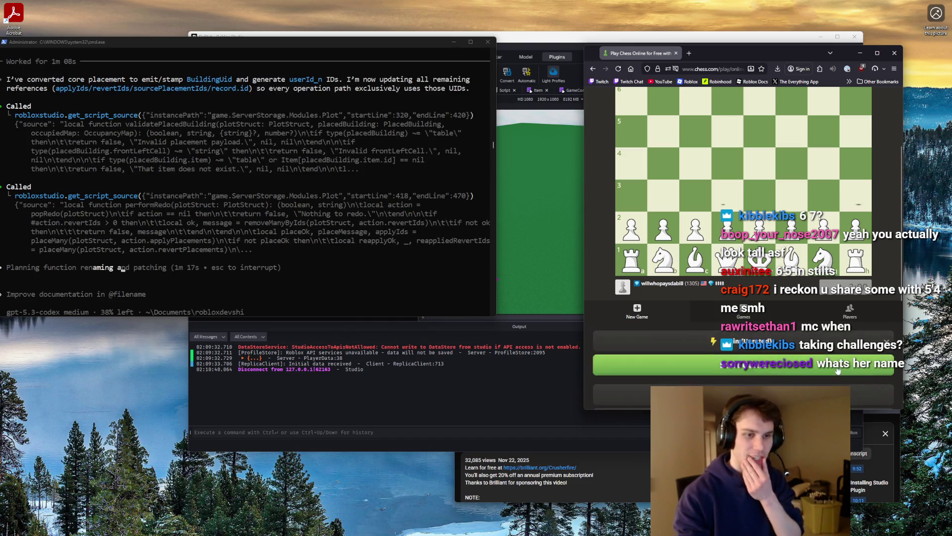
pyautogui.scroll(-2, 745, 319)
pyautogui.scroll(-2, 745, 318)
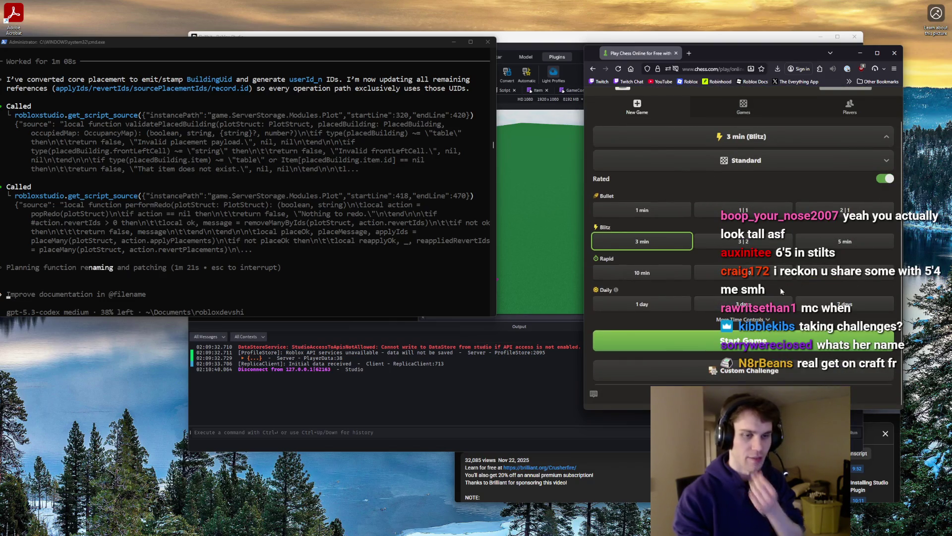
pyautogui.click(754, 341)
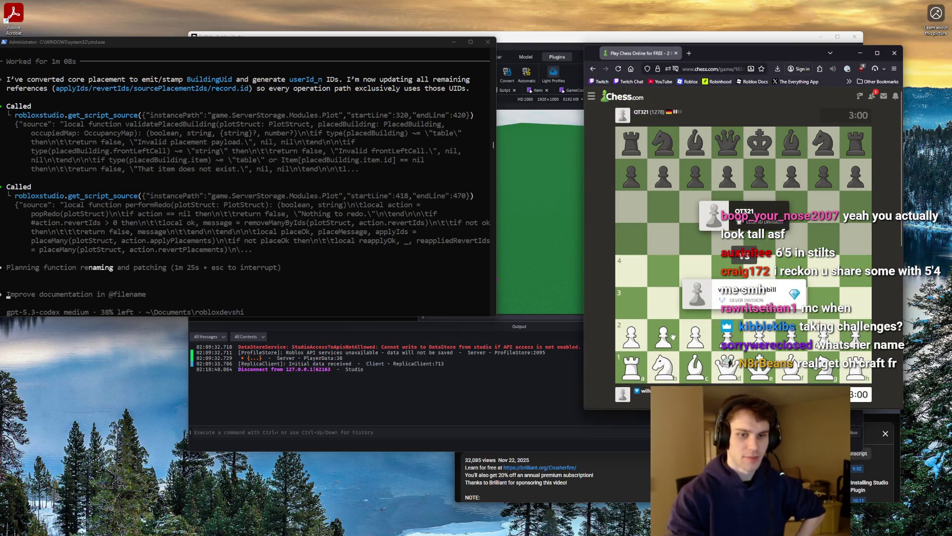
# Open with c4, Nf3, e4, d3, g3 and h3
pyautogui.moveTo(696, 336); pyautogui.dragTo(718, 284)
pyautogui.moveTo(824, 367)
pyautogui.mouseDown()
pyautogui.moveTo(796, 300)
pyautogui.moveTo(786, 298)
pyautogui.moveTo(792, 303)
pyautogui.mouseUp()
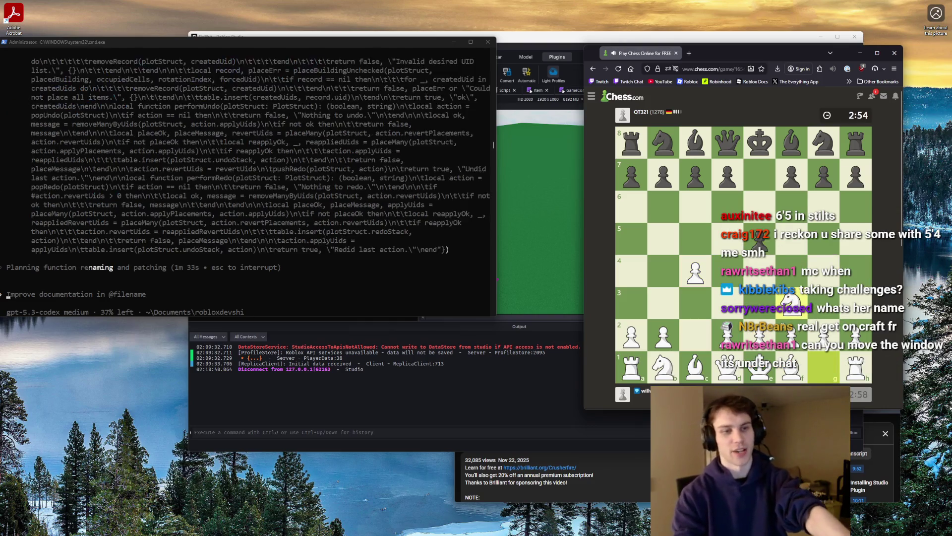
pyautogui.moveTo(759, 337); pyautogui.dragTo(760, 270)
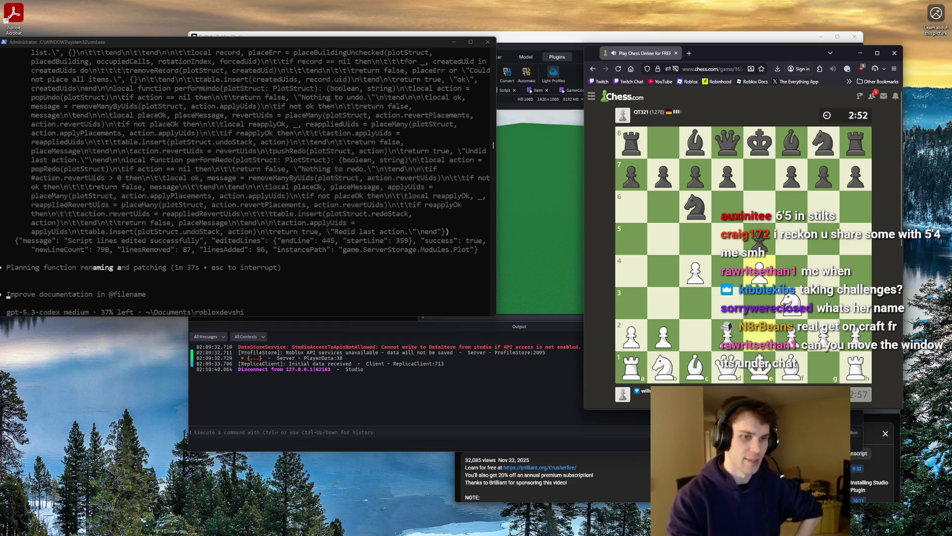
pyautogui.moveTo(731, 337); pyautogui.dragTo(729, 302)
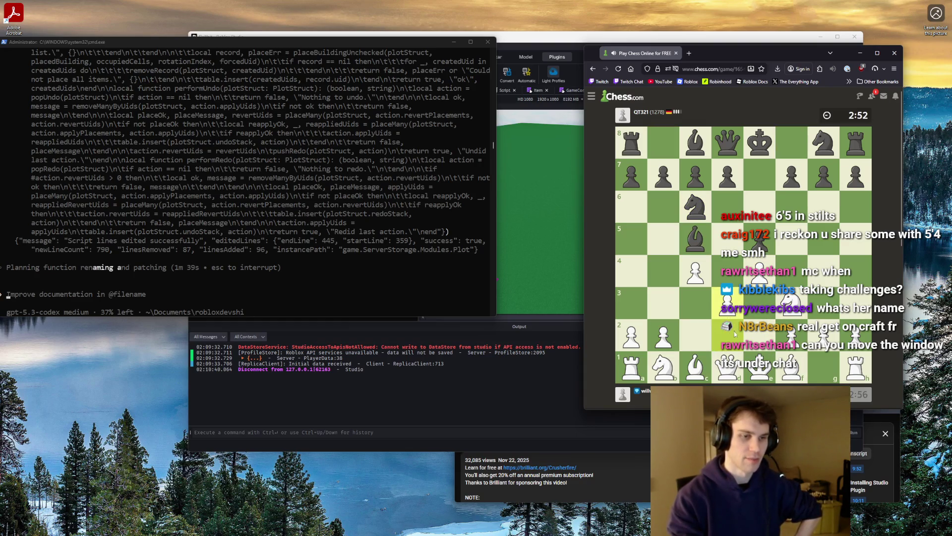
pyautogui.click(707, 367)
pyautogui.click(724, 368)
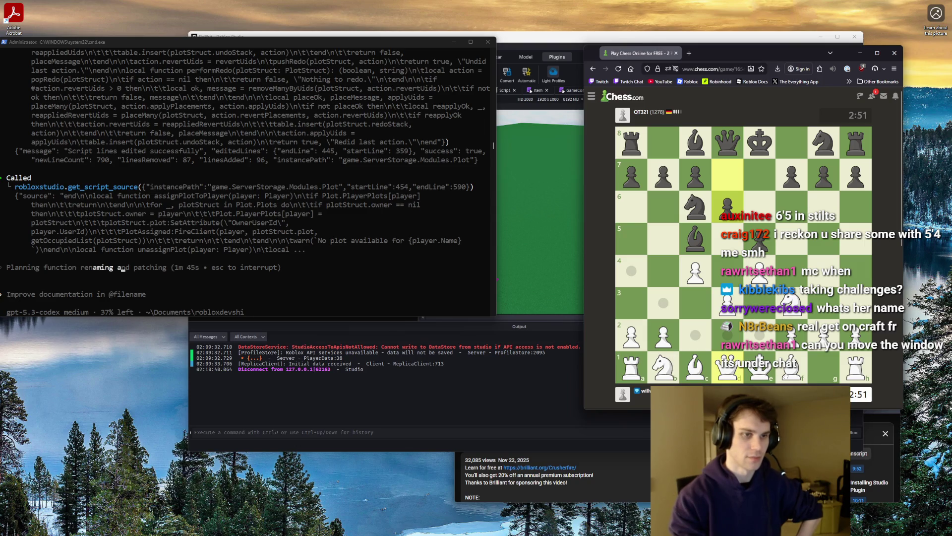
pyautogui.moveTo(823, 338); pyautogui.dragTo(823, 303)
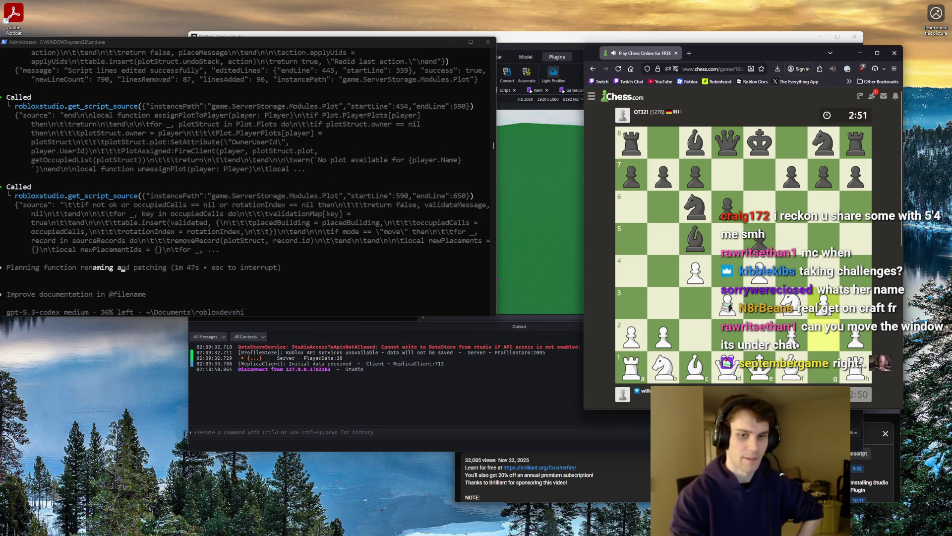
pyautogui.click(792, 366)
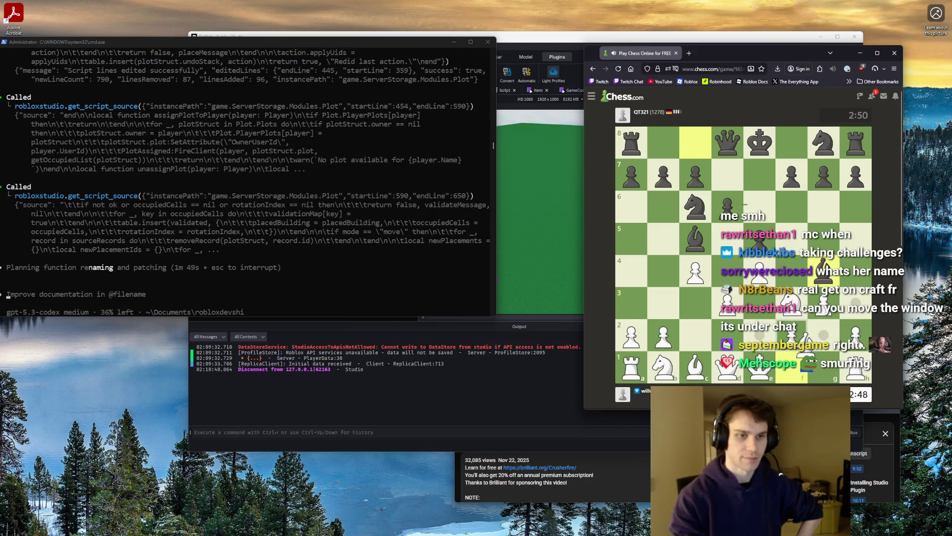
pyautogui.moveTo(856, 337); pyautogui.dragTo(856, 303)
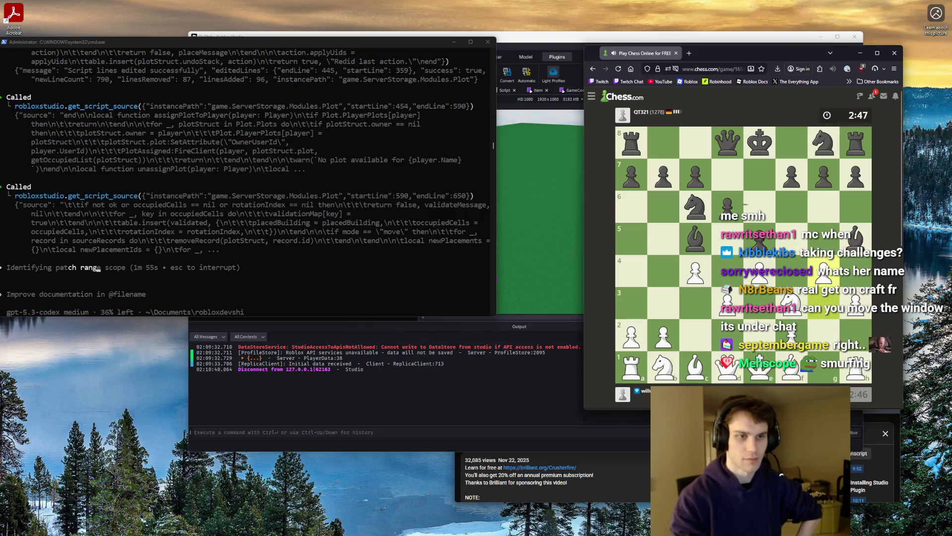
# Play Bg2, Bg5, Nc3 and Nd5, then capture on d8 with the bishop
pyautogui.moveTo(793, 300)
pyautogui.mouseDown()
pyautogui.moveTo(835, 277)
pyautogui.moveTo(793, 303)
pyautogui.mouseUp()
pyautogui.click(792, 366)
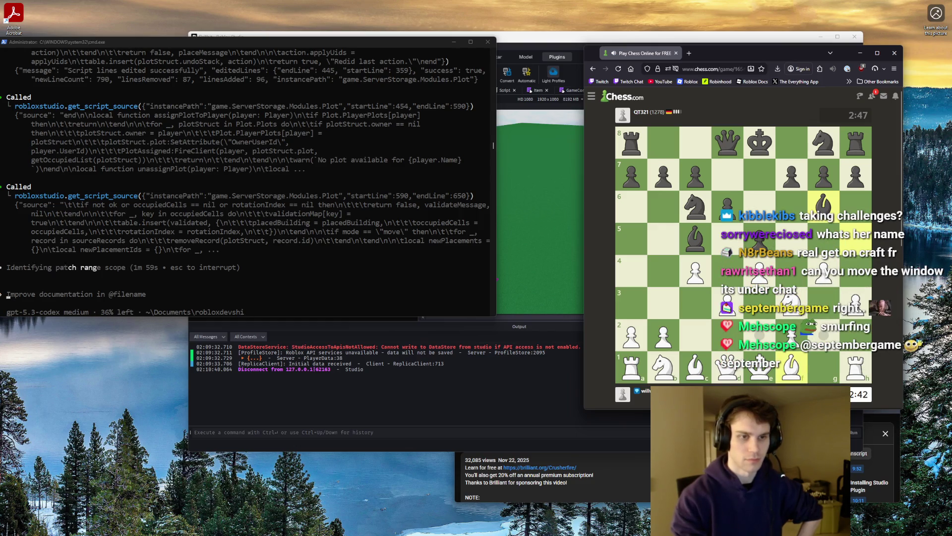
pyautogui.click(816, 336)
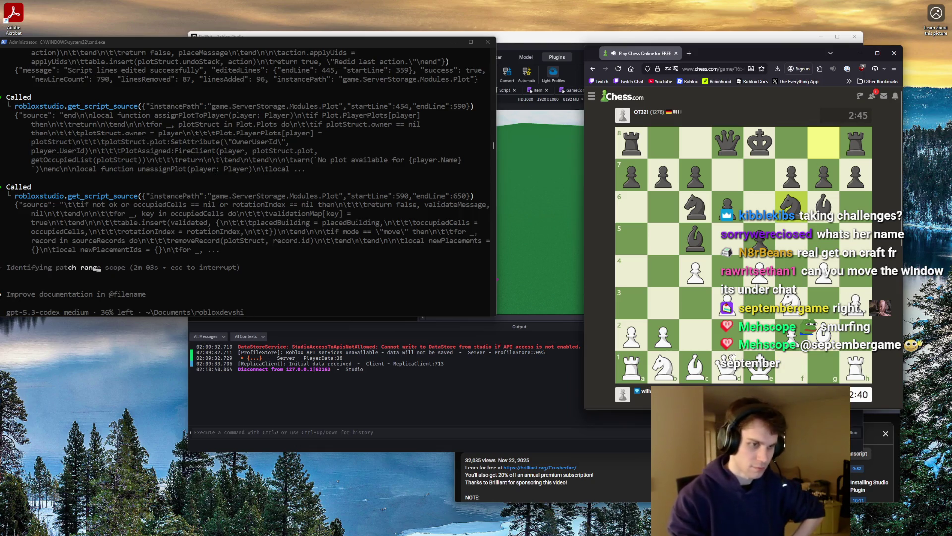
pyautogui.moveTo(684, 366)
pyautogui.mouseDown()
pyautogui.moveTo(699, 343)
pyautogui.moveTo(821, 253)
pyautogui.mouseUp()
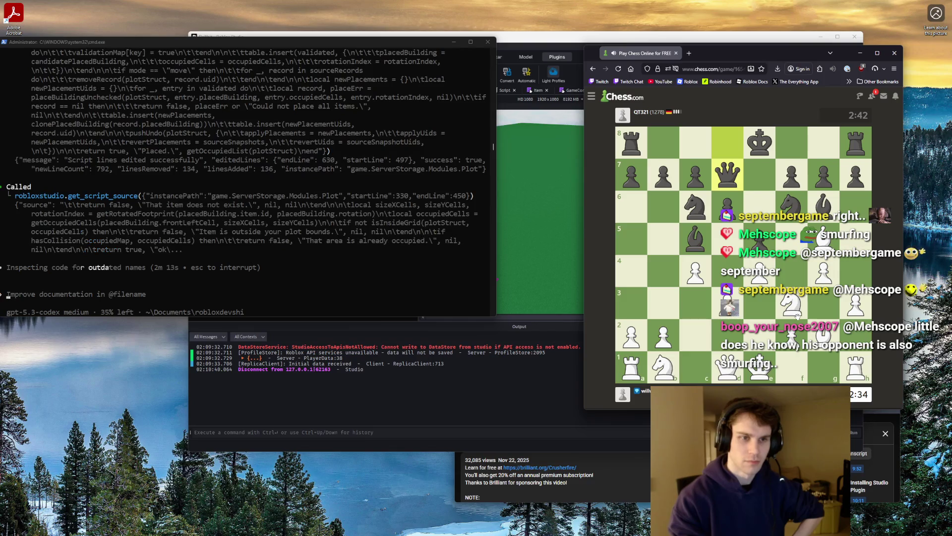
pyautogui.moveTo(664, 368)
pyautogui.mouseDown()
pyautogui.moveTo(692, 333)
pyautogui.moveTo(700, 297)
pyautogui.mouseUp()
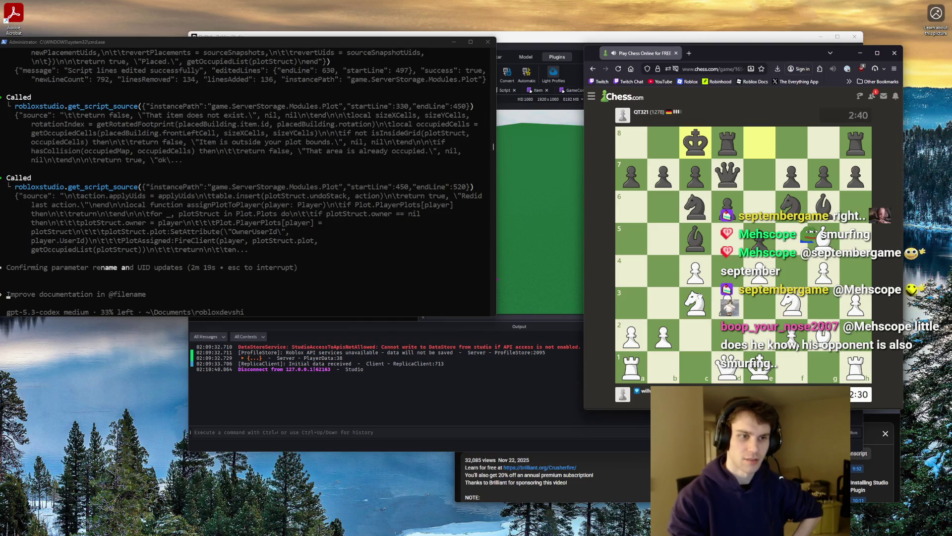
pyautogui.moveTo(699, 296); pyautogui.dragTo(725, 243)
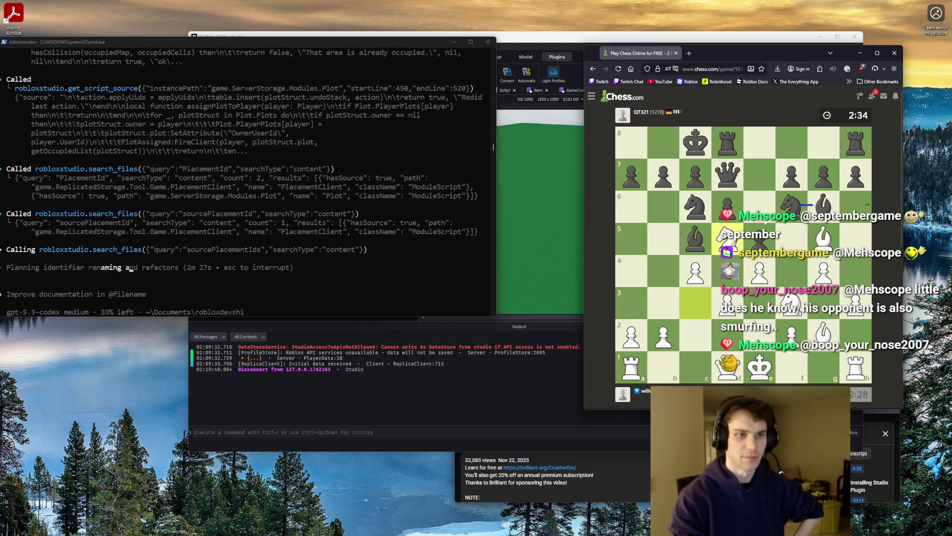
pyautogui.moveTo(792, 205)
pyautogui.mouseDown()
pyautogui.moveTo(727, 144)
pyautogui.moveTo(856, 139)
pyautogui.mouseUp()
pyautogui.click(856, 139)
pyautogui.moveTo(823, 239)
pyautogui.mouseDown()
pyautogui.moveTo(744, 151)
pyautogui.moveTo(733, 157)
pyautogui.mouseUp()
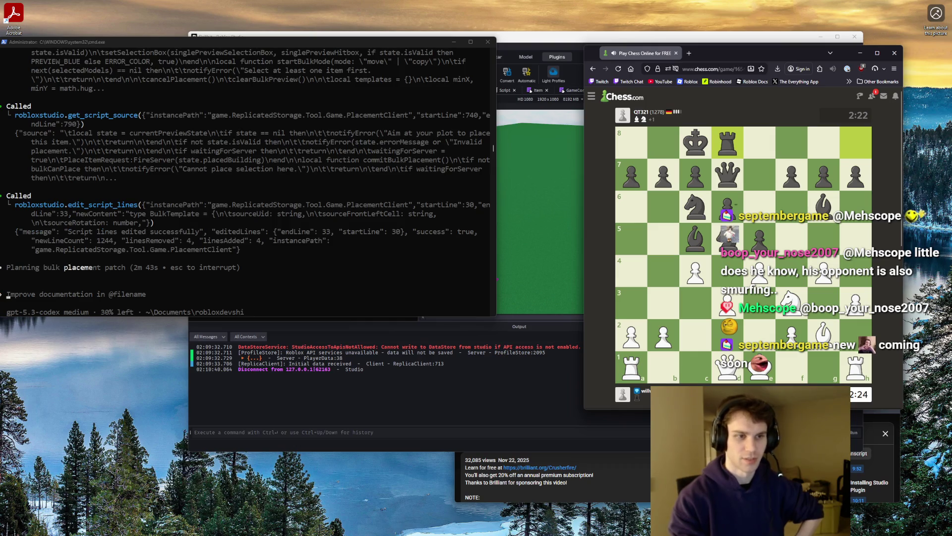
# Recapture on d5 with the c-pawn and block the bishop check with Nd2
pyautogui.moveTo(695, 206)
pyautogui.mouseDown()
pyautogui.moveTo(664, 270)
pyautogui.moveTo(727, 271)
pyautogui.mouseUp()
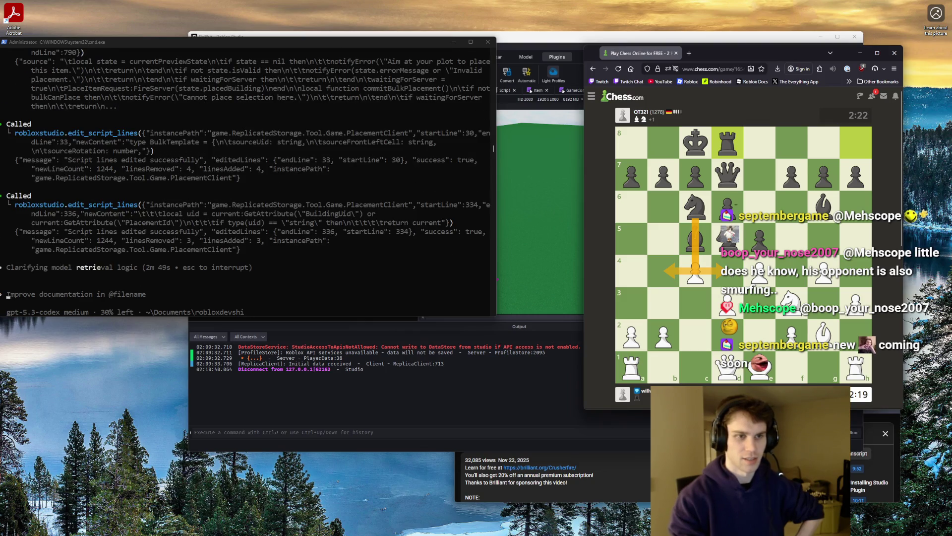
pyautogui.click(695, 272)
pyautogui.click(728, 239)
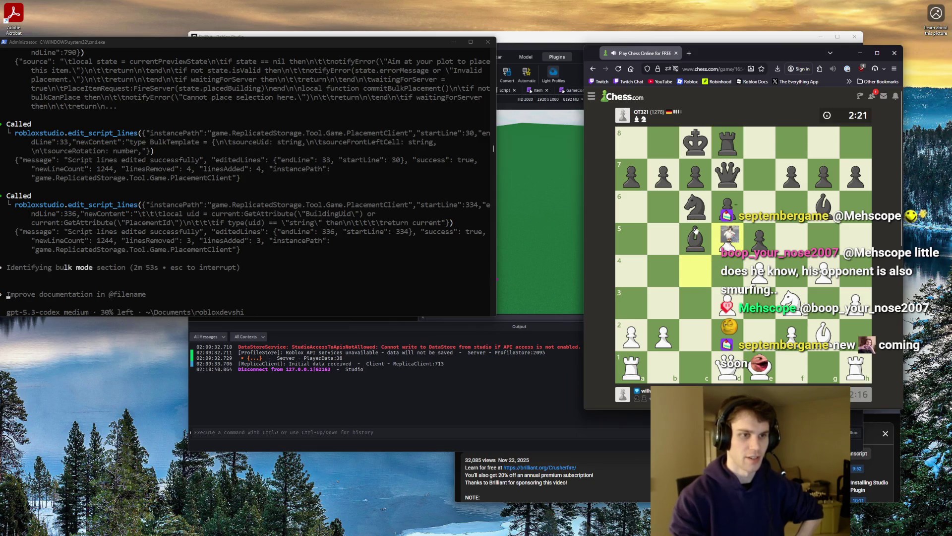
pyautogui.click(694, 340)
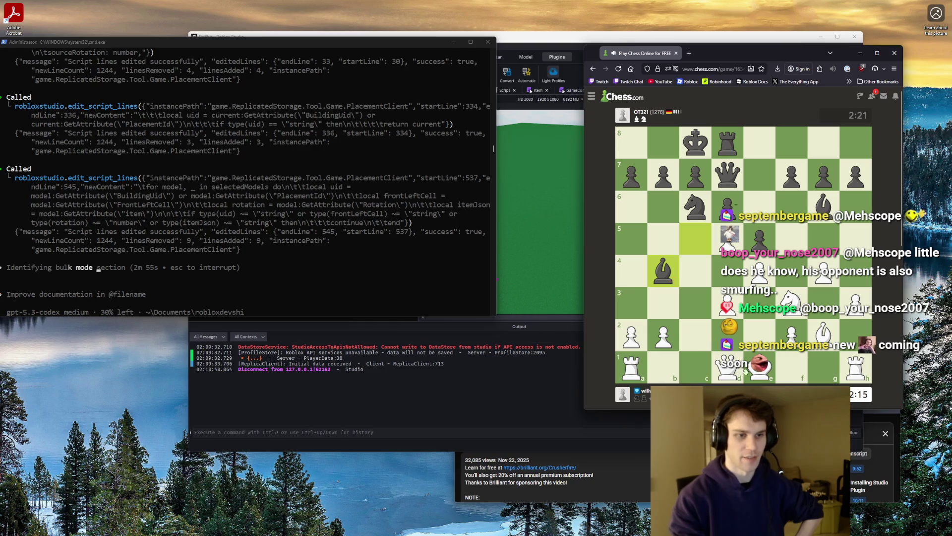
pyautogui.click(760, 367)
pyautogui.click(792, 302)
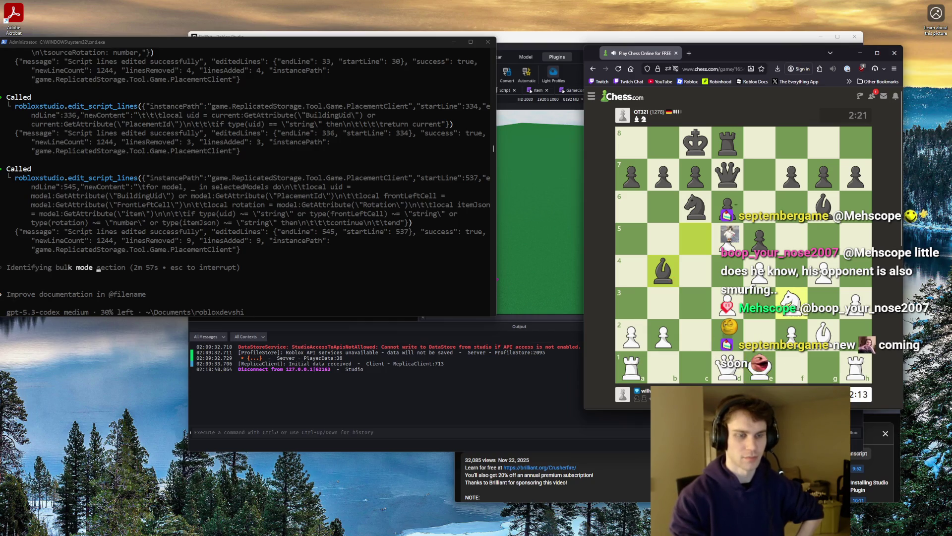
pyautogui.click(729, 337)
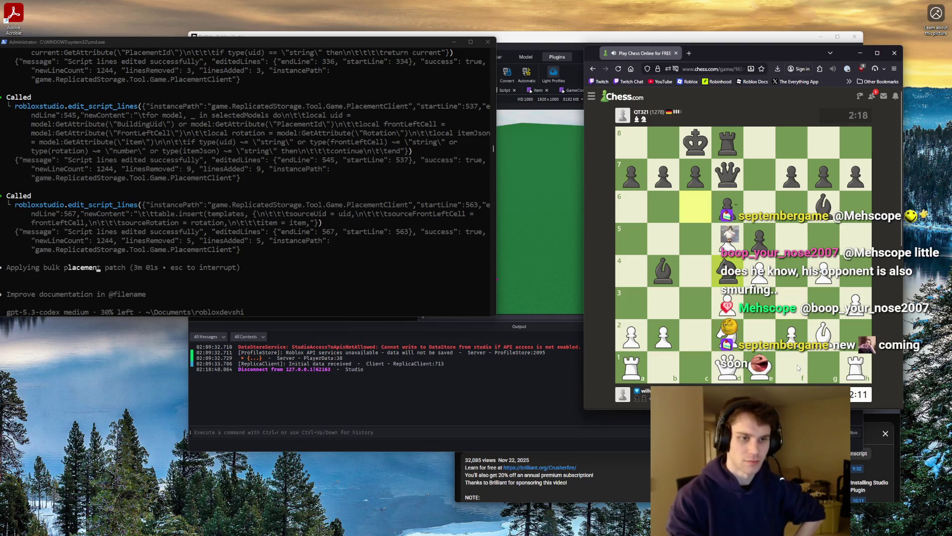
# Castle kingside, push a3 and b4, then move the king from g1 to h2
pyautogui.click(757, 374)
pyautogui.click(824, 367)
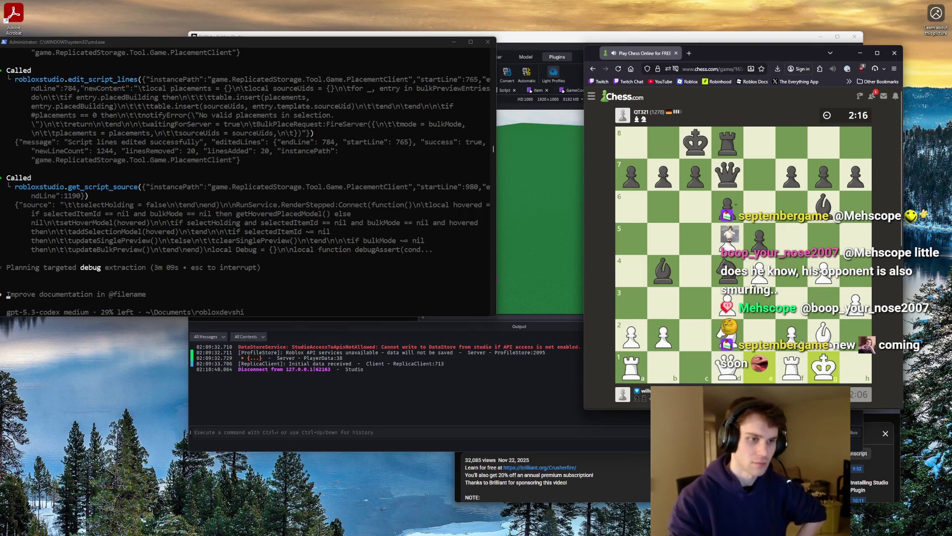
pyautogui.click(632, 338)
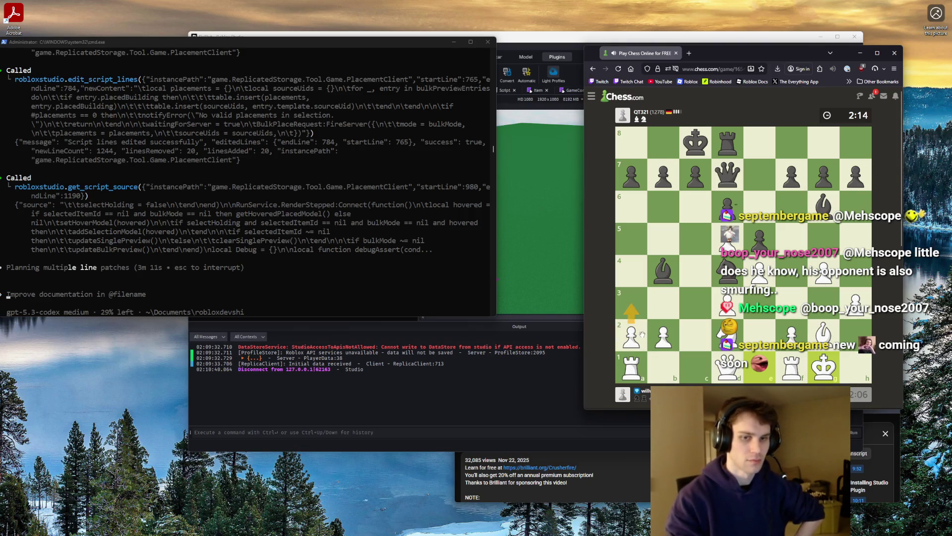
pyautogui.moveTo(635, 334); pyautogui.dragTo(630, 303)
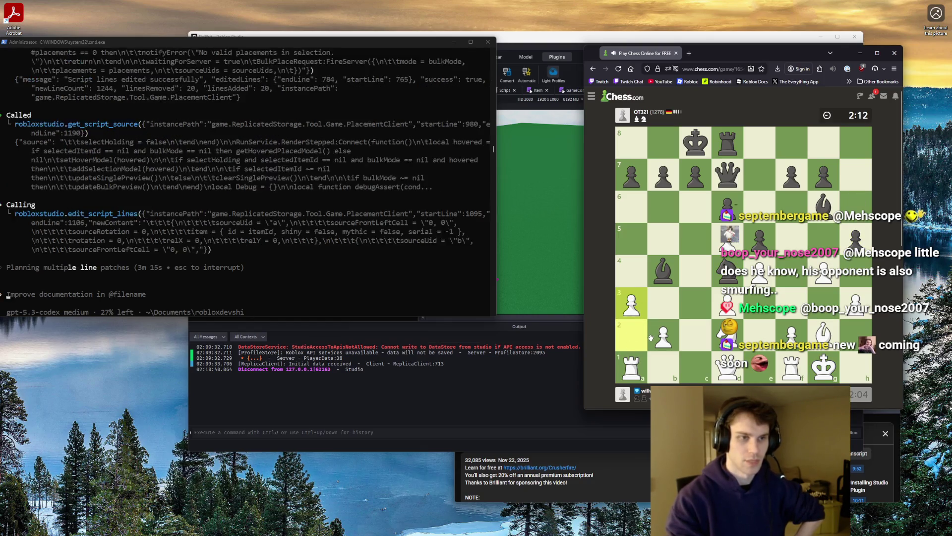
pyautogui.moveTo(653, 337); pyautogui.dragTo(663, 271)
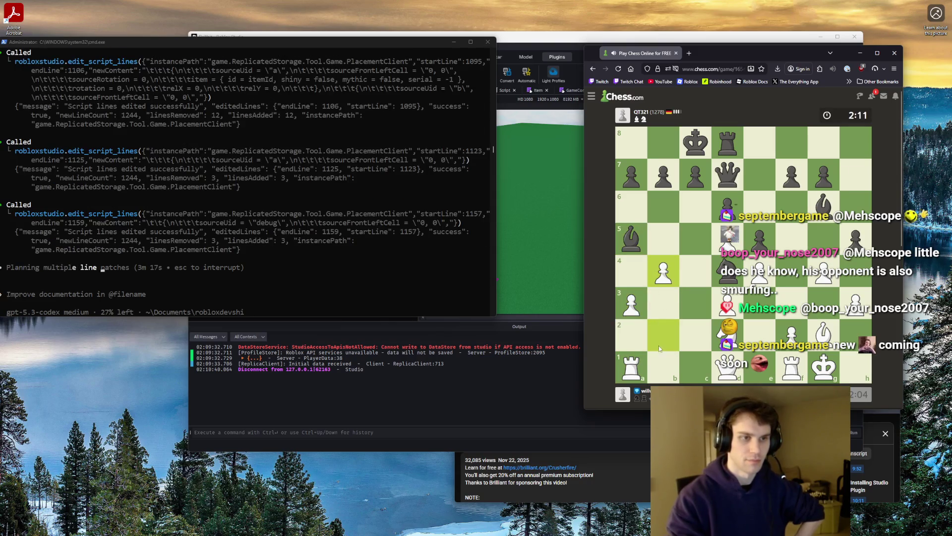
pyautogui.moveTo(721, 328)
pyautogui.mouseDown()
pyautogui.moveTo(697, 304)
pyautogui.moveTo(664, 304)
pyautogui.moveTo(693, 337)
pyautogui.mouseUp()
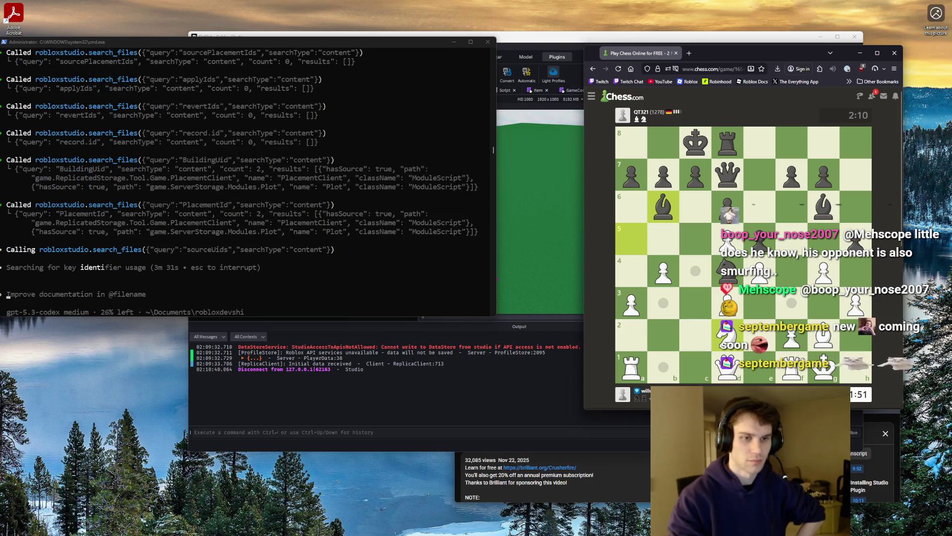
pyautogui.moveTo(824, 365); pyautogui.dragTo(852, 335)
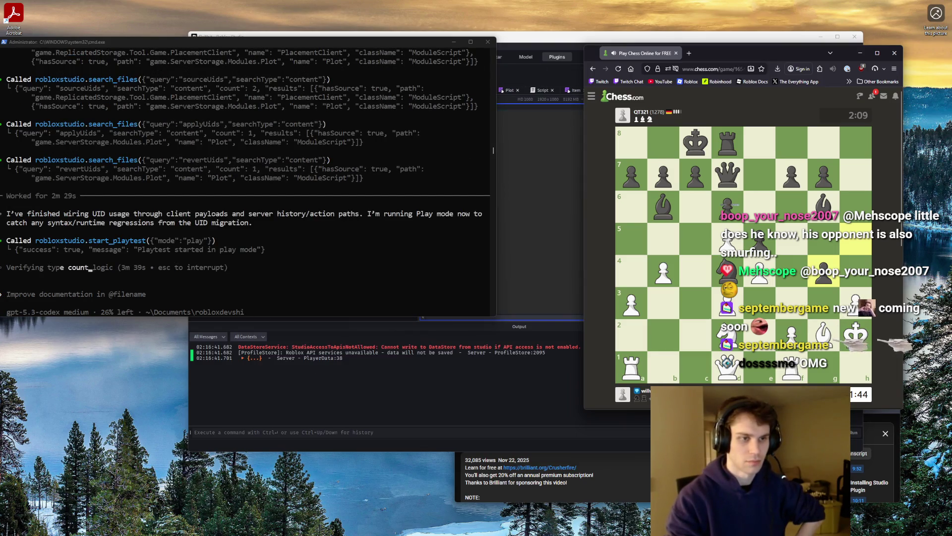
# Move the white knight from d2 to f3
pyautogui.click(727, 333)
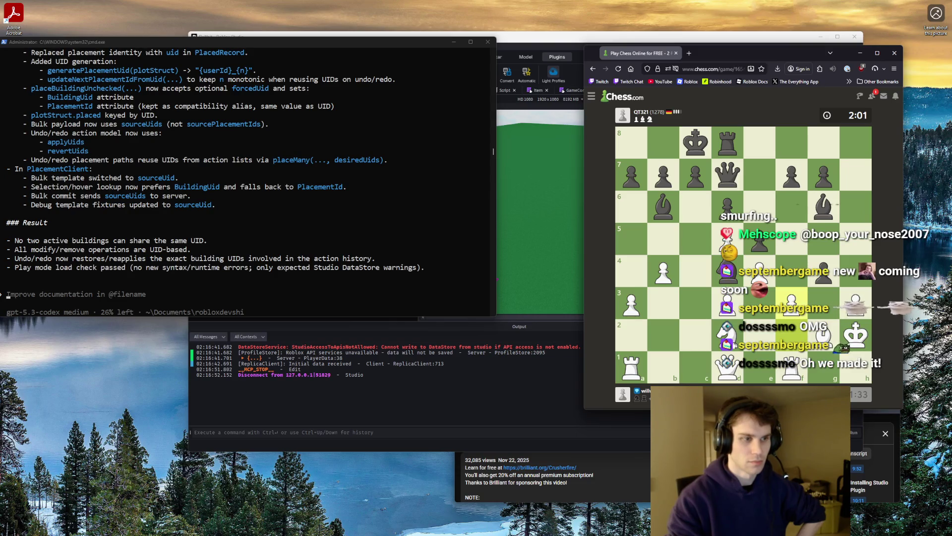
pyautogui.moveTo(727, 337); pyautogui.dragTo(791, 302)
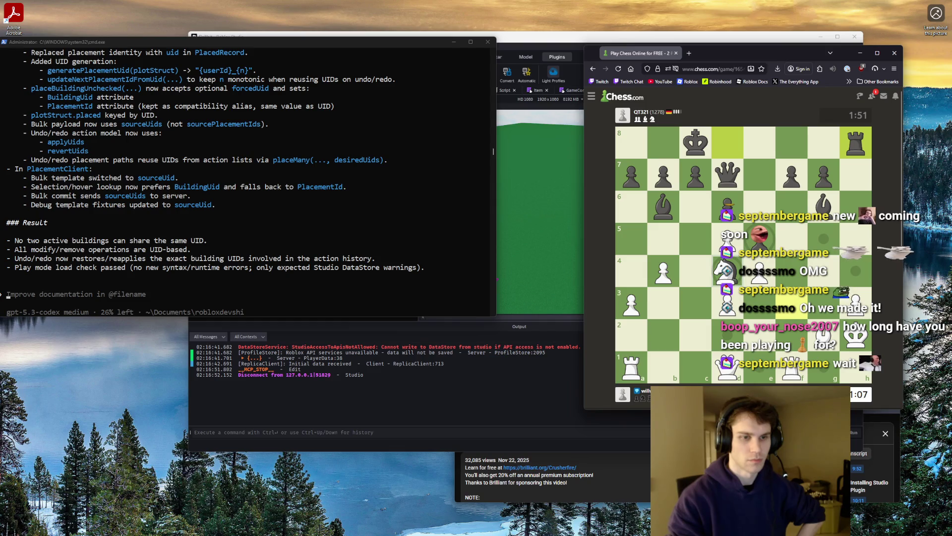
# Play to d4, rook a1 to c1, queen toward f2, capture on f6 and advance to g4
pyautogui.click(728, 271)
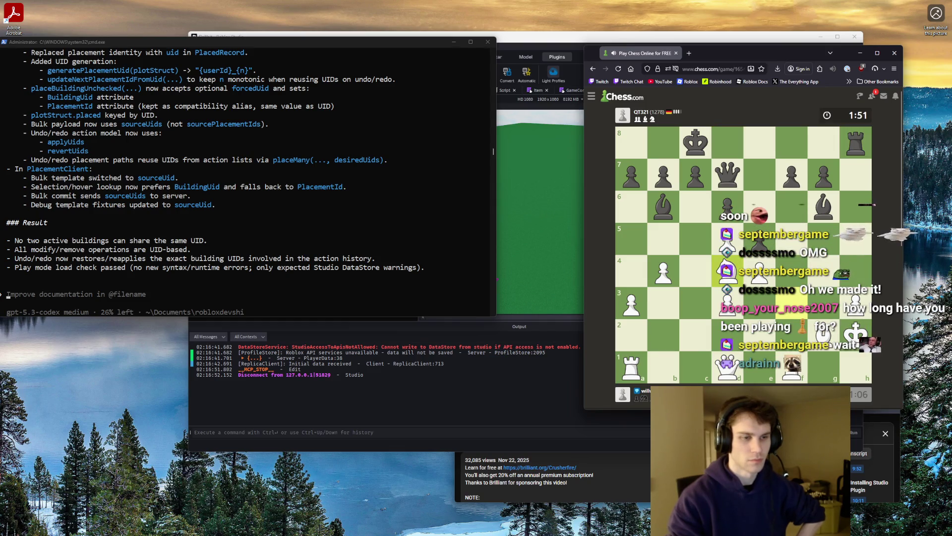
pyautogui.moveTo(637, 368); pyautogui.dragTo(696, 367)
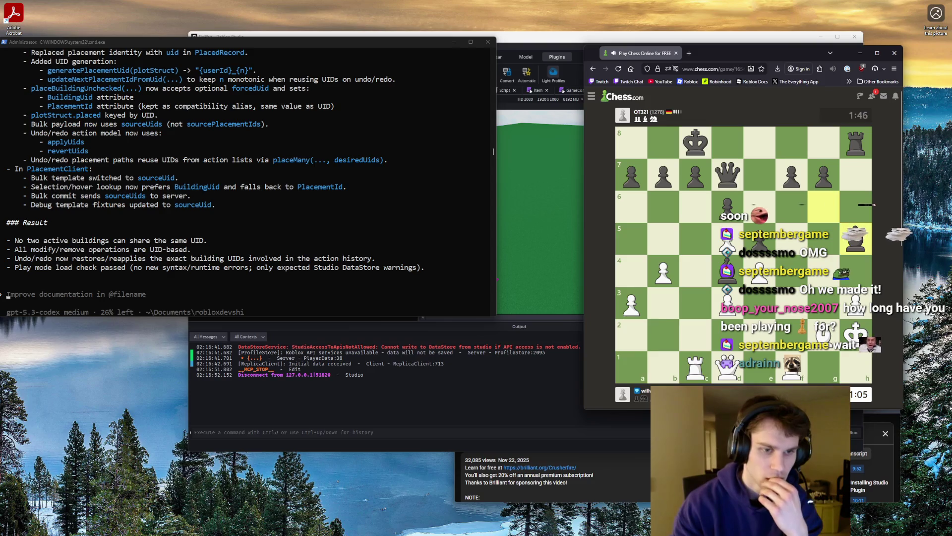
pyautogui.moveTo(728, 375)
pyautogui.mouseDown()
pyautogui.moveTo(757, 351)
pyautogui.moveTo(687, 329)
pyautogui.moveTo(744, 337)
pyautogui.moveTo(764, 347)
pyautogui.moveTo(756, 364)
pyautogui.moveTo(734, 342)
pyautogui.moveTo(747, 342)
pyautogui.moveTo(760, 361)
pyautogui.mouseUp()
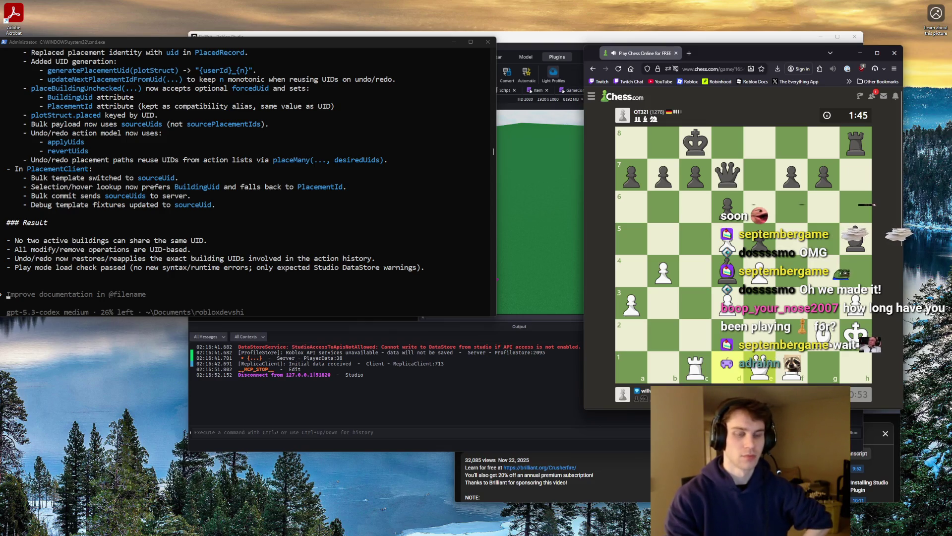
pyautogui.moveTo(760, 361)
pyautogui.mouseDown()
pyautogui.moveTo(791, 340)
pyautogui.moveTo(767, 362)
pyautogui.moveTo(794, 300)
pyautogui.mouseUp()
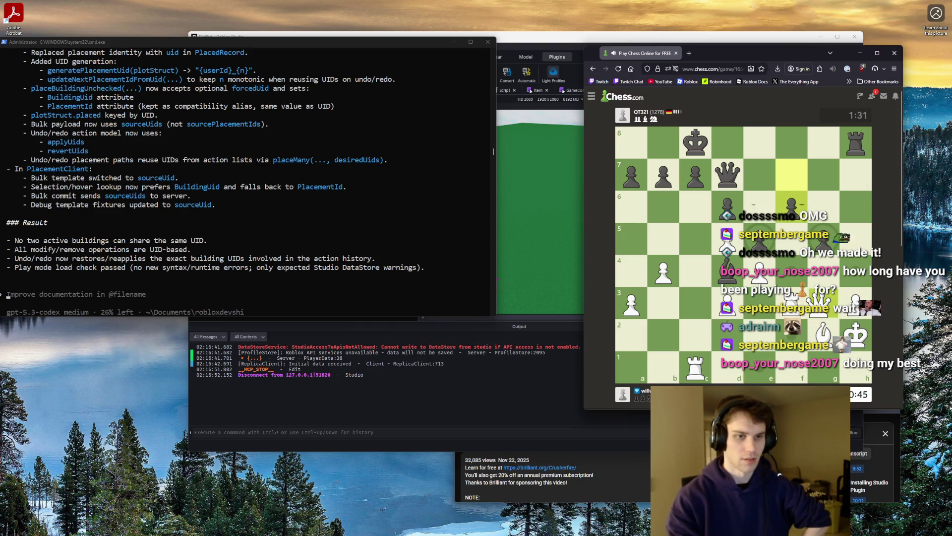
pyautogui.click(791, 204)
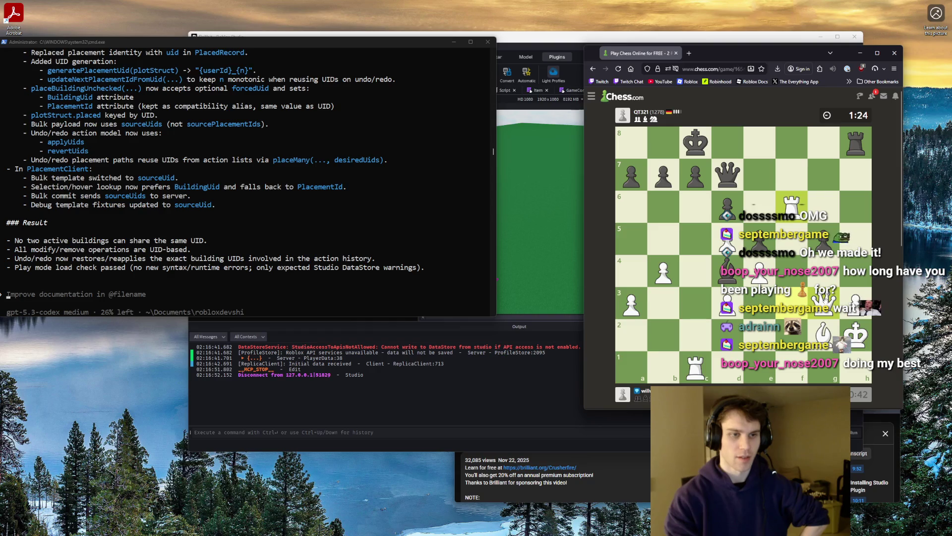
pyautogui.moveTo(824, 300); pyautogui.dragTo(823, 268)
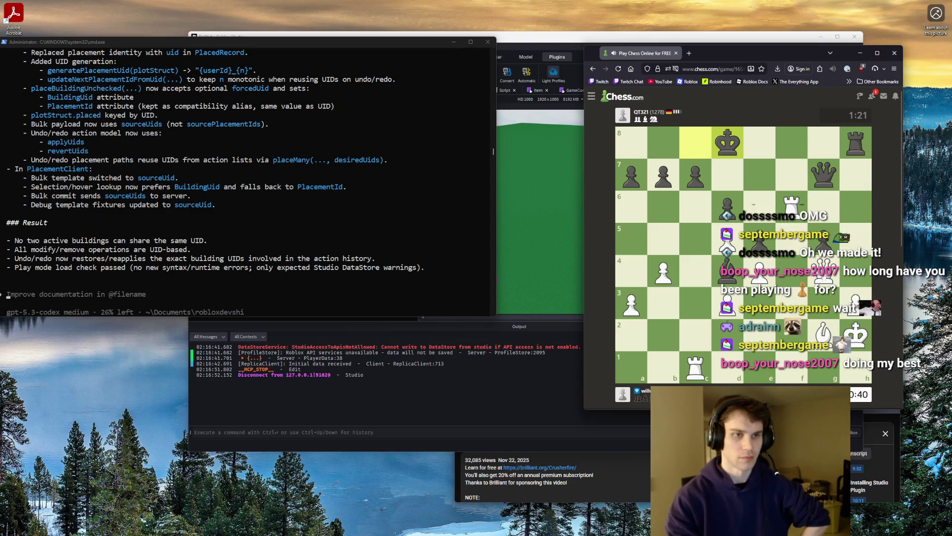
# Take on d6 with the rook, play Qc8 and Rc7, and checkmate with the queen
pyautogui.click(791, 204)
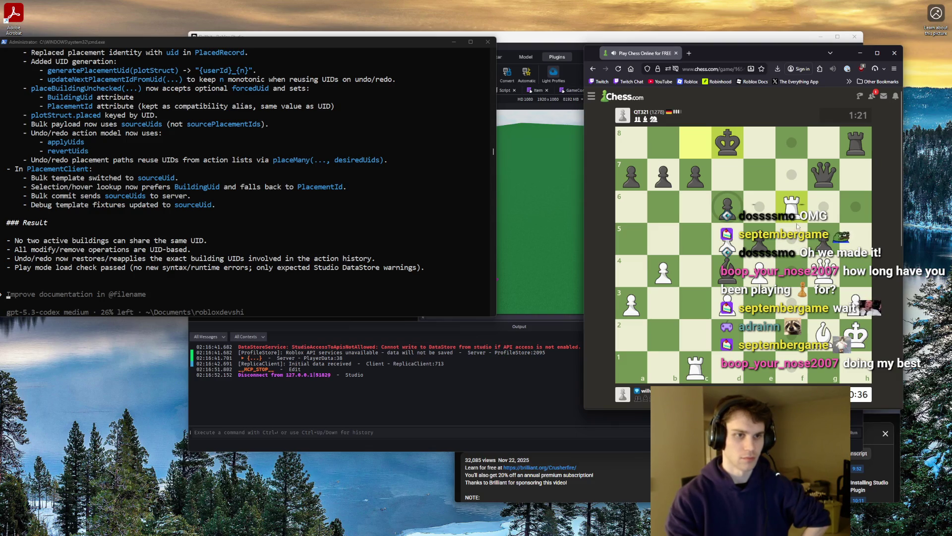
pyautogui.click(728, 204)
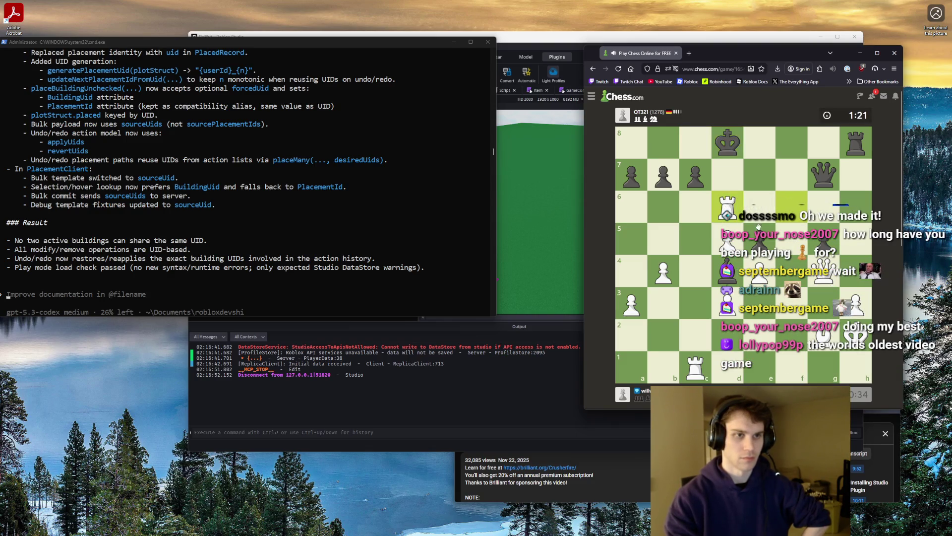
pyautogui.click(824, 270)
pyautogui.click(696, 142)
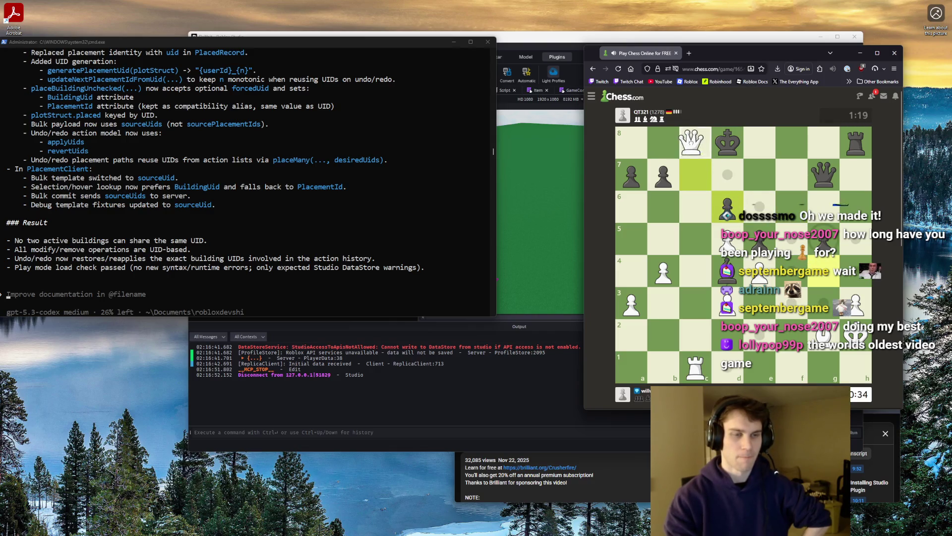
pyautogui.moveTo(695, 367); pyautogui.dragTo(696, 175)
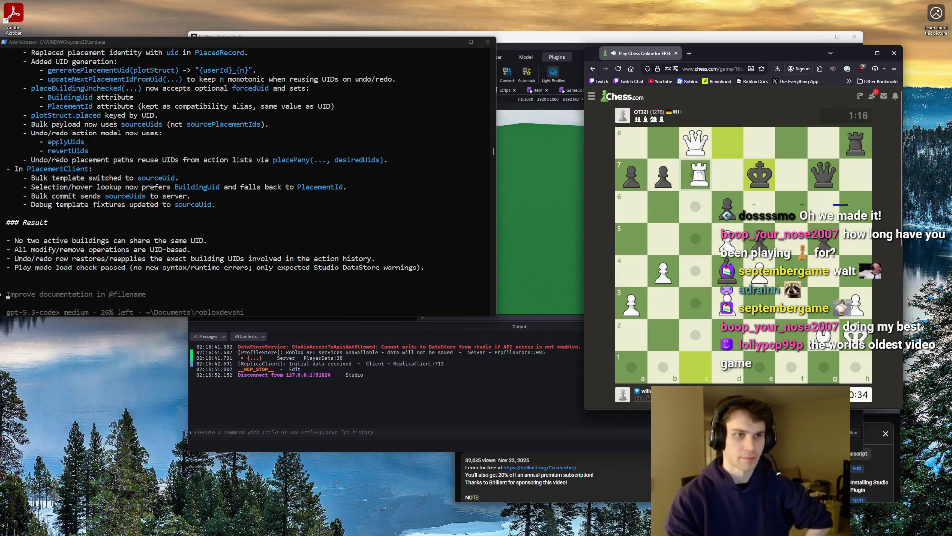
pyautogui.moveTo(696, 140); pyautogui.dragTo(759, 206)
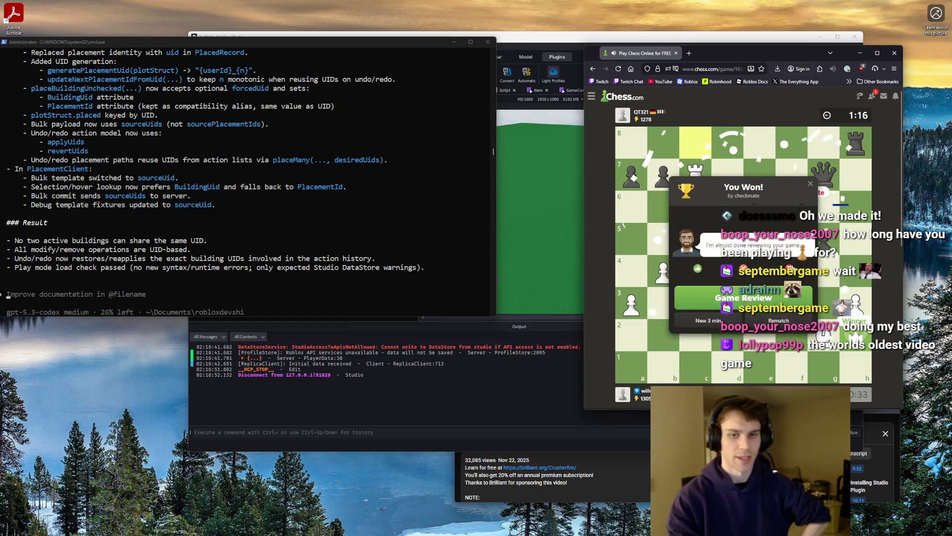
# Close the You Won! popup and the 1 Day Streak notice to show the final position
pyautogui.click(810, 183)
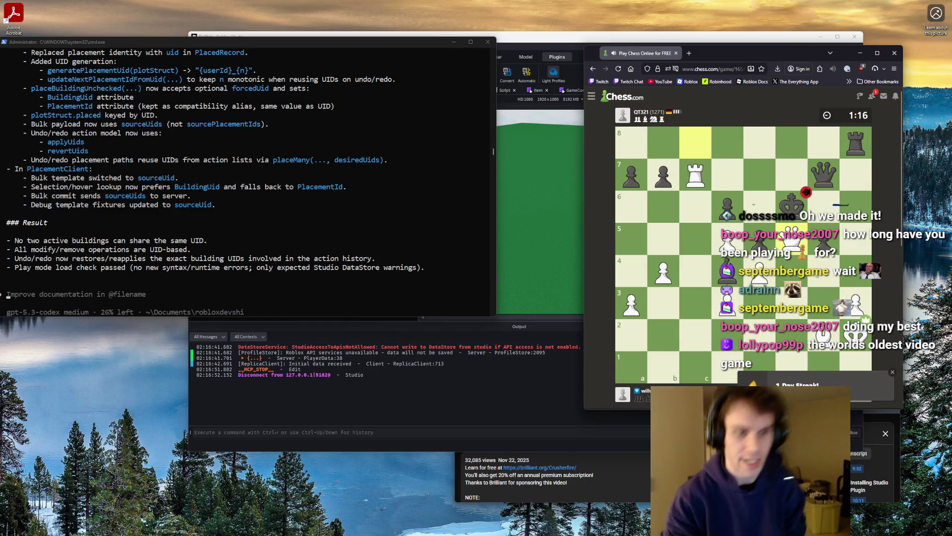
pyautogui.click(891, 372)
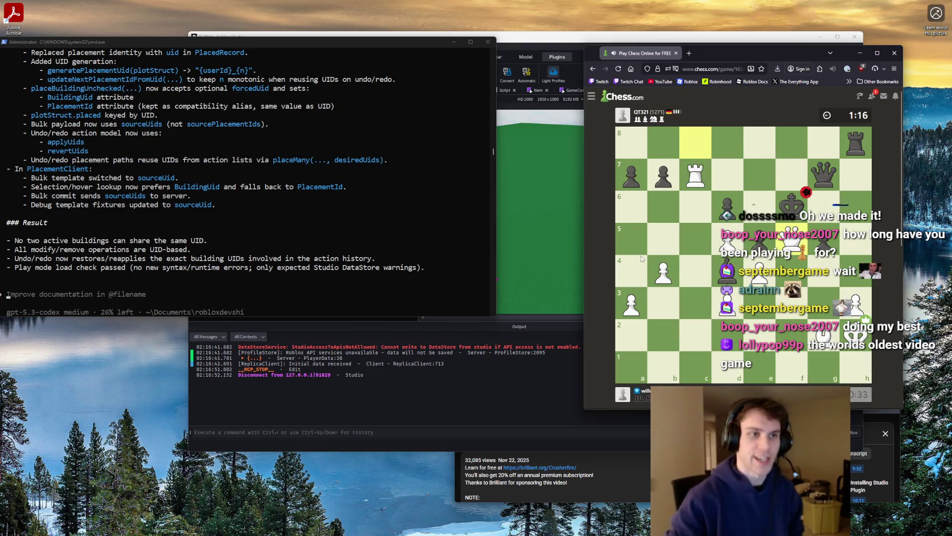
pyautogui.scroll(-2, 643, 214)
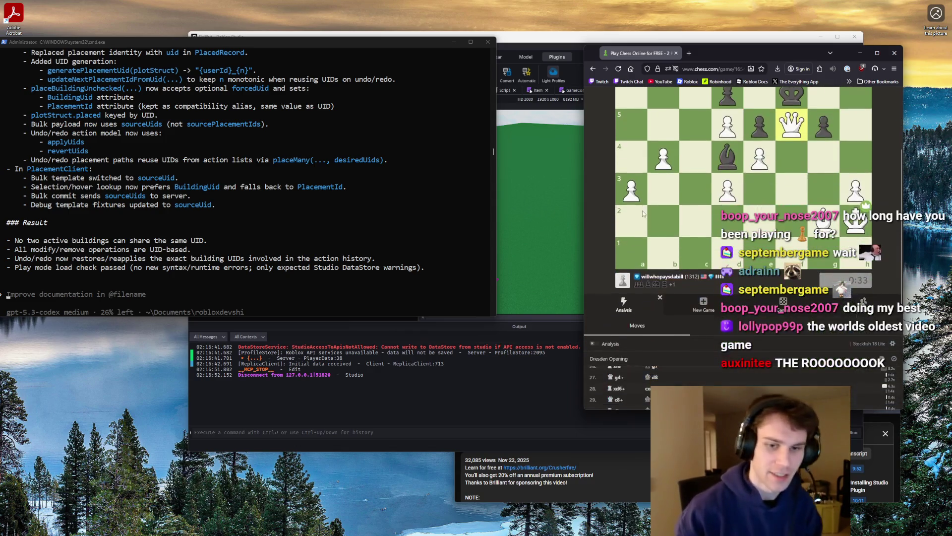
pyautogui.scroll(2, 697, 283)
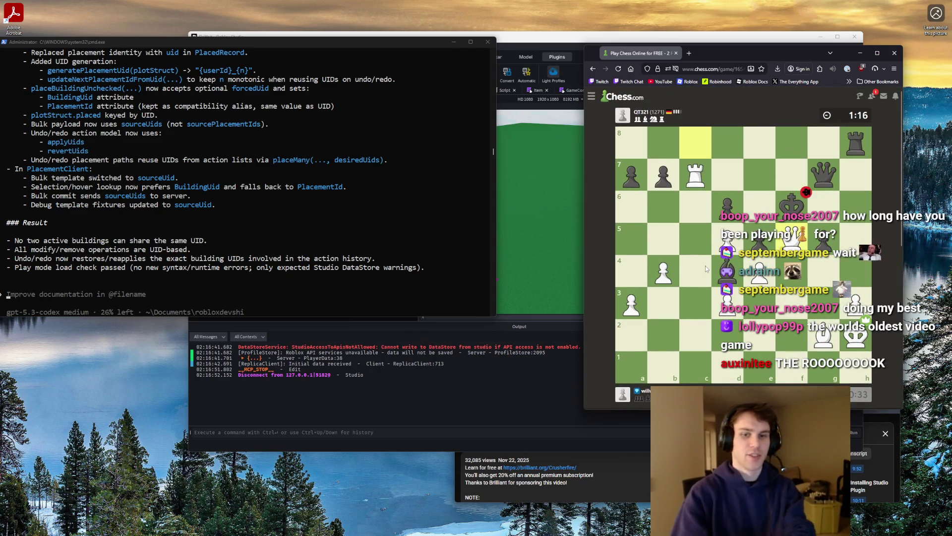
# Return to Roblox Studio and start a new playtest
pyautogui.moveTo(759, 59); pyautogui.dragTo(769, 63)
pyautogui.click(548, 172)
pyautogui.click(231, 57)
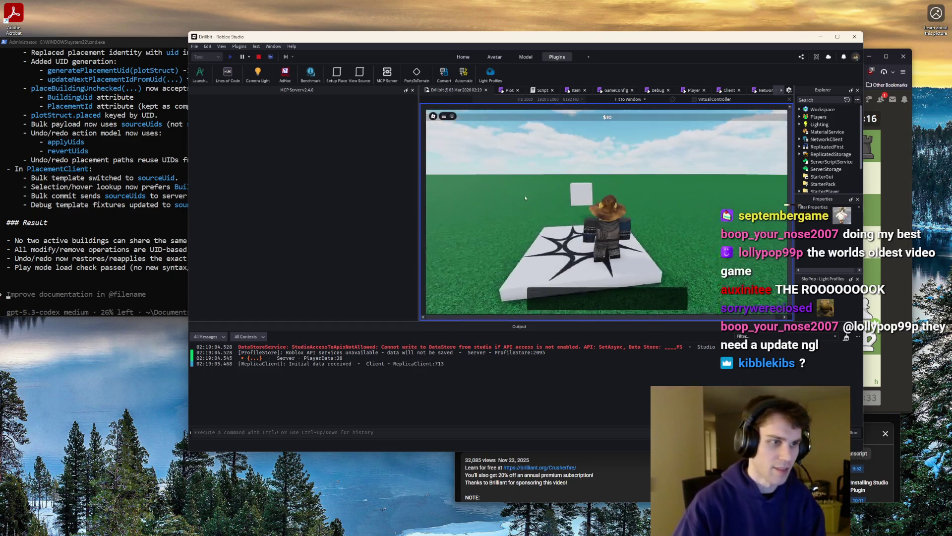
# Walk the character across the plot and place the previewed building
pyautogui.press('w')
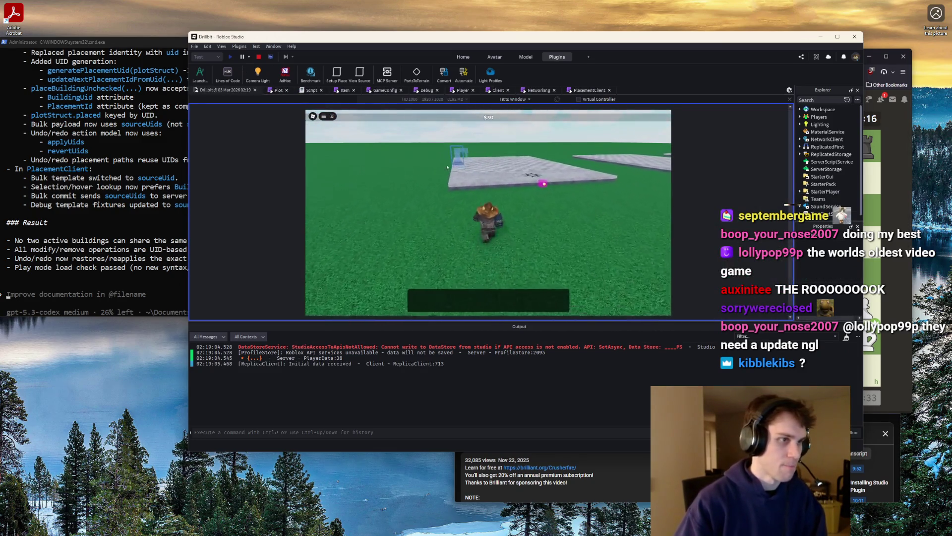
pyautogui.press('w')
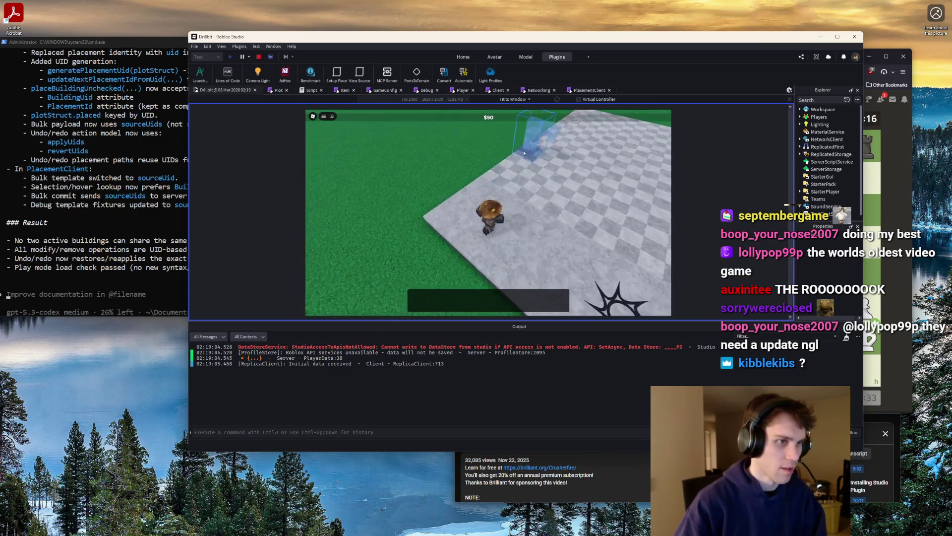
pyautogui.press('w')
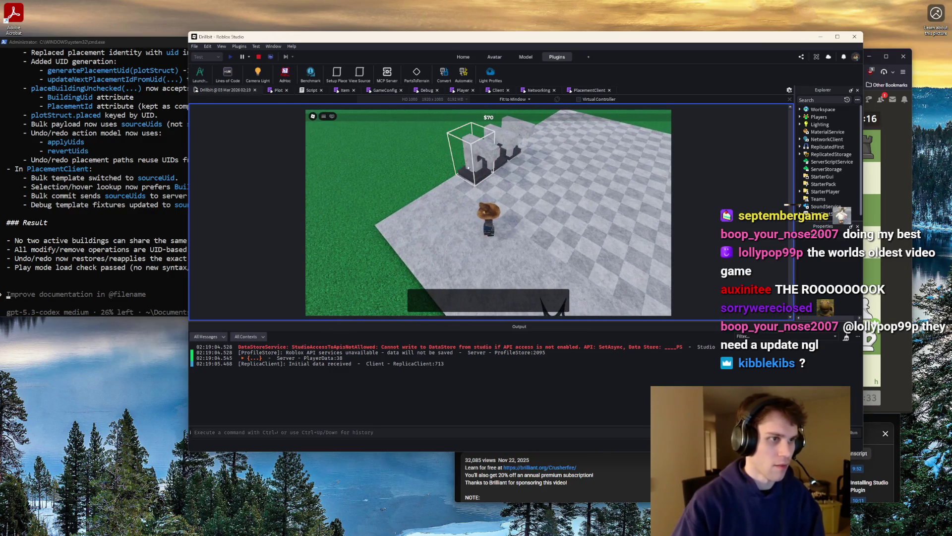
pyautogui.press('w')
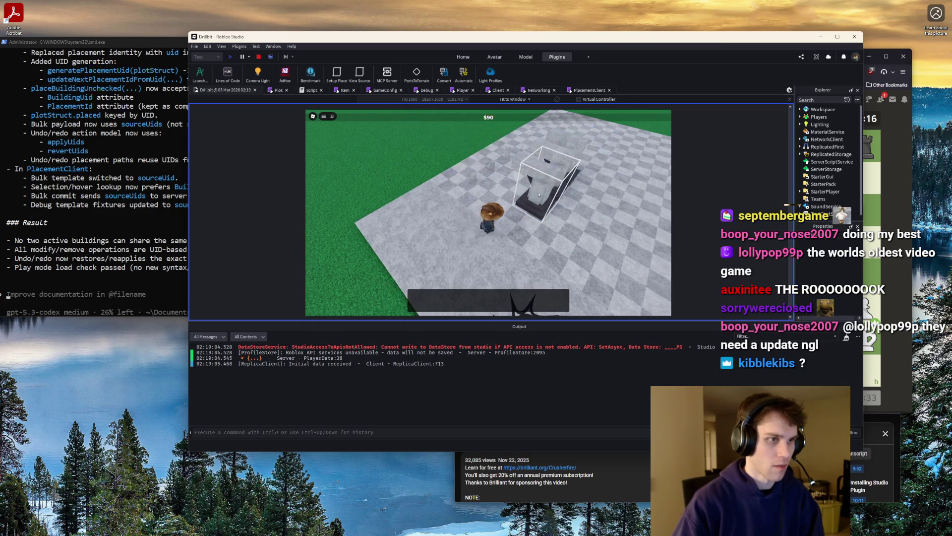
pyautogui.press('w')
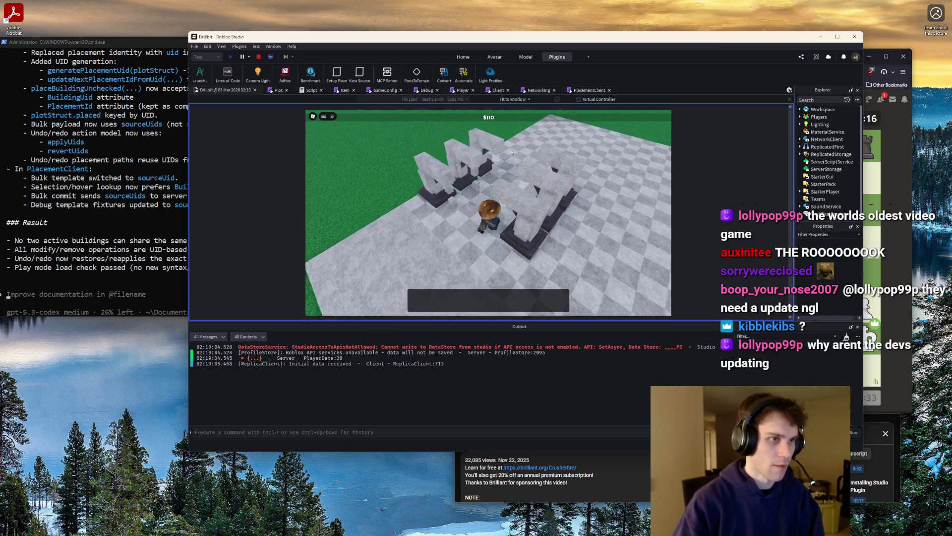
pyautogui.click(528, 154)
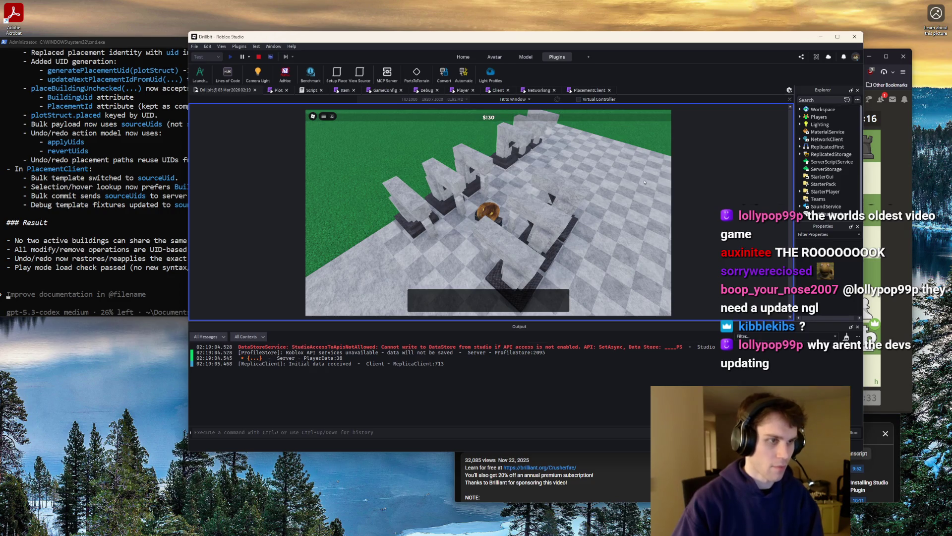
# Undo twice and redo, then drag-place buildings toward the plot's lower right and undo that
pyautogui.hotkey('ctrl', 'z')
pyautogui.hotkey('ctrl', 'z')
pyautogui.hotkey('ctrl', 'z')
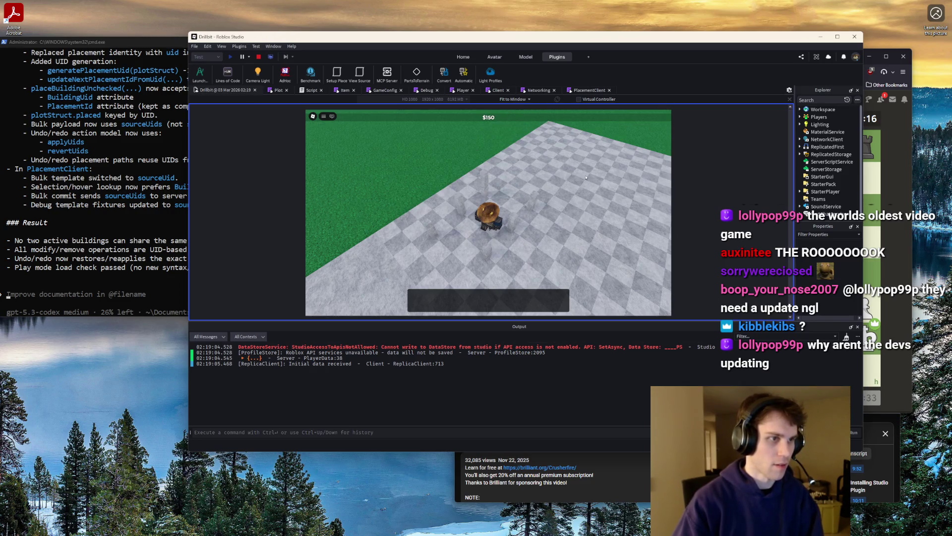
pyautogui.hotkey('ctrl', 'z')
pyautogui.hotkey('ctrl', 'z')
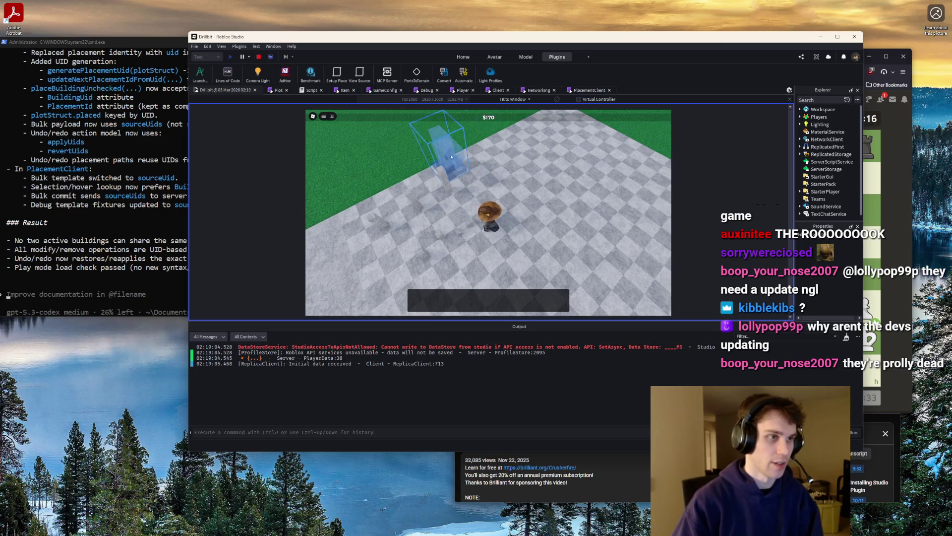
pyautogui.hotkey('ctrl', 'y')
pyautogui.hotkey('ctrl', 'y')
pyautogui.hotkey('ctrl', 'y')
pyautogui.hotkey('ctrl', 'y')
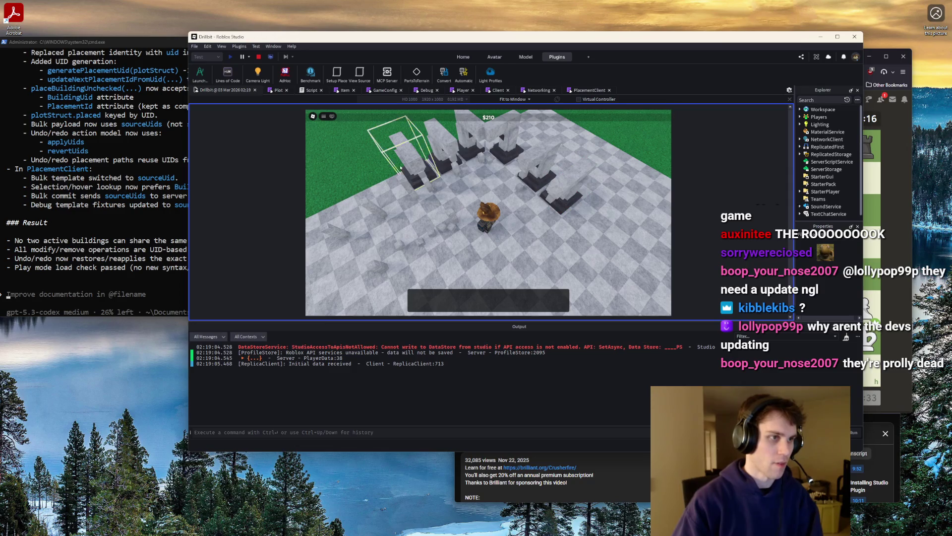
pyautogui.scroll(-5, 571, 200)
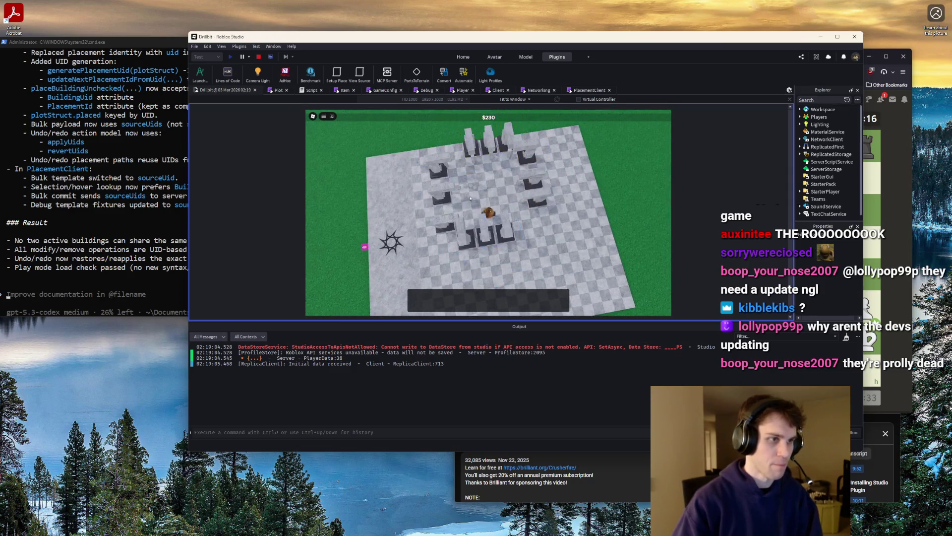
pyautogui.moveTo(508, 217); pyautogui.dragTo(547, 281)
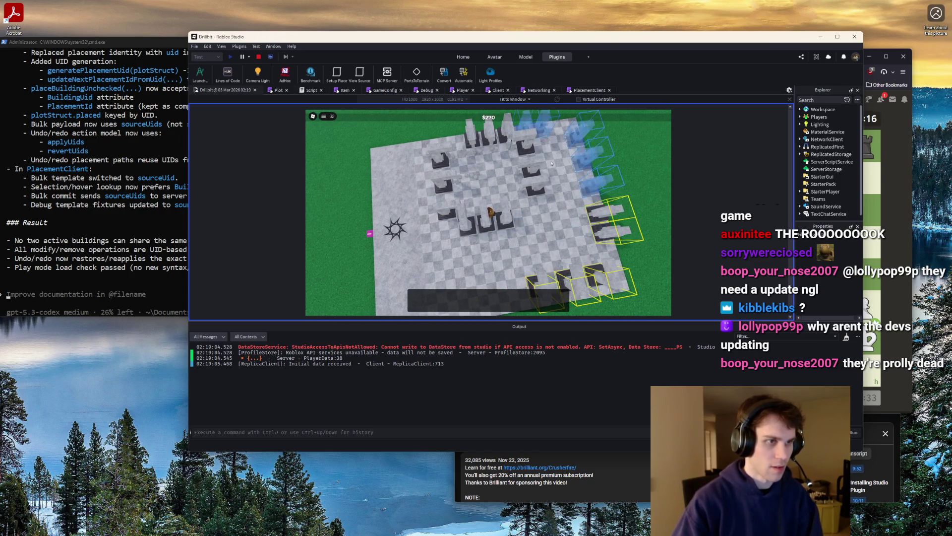
pyautogui.hotkey('ctrl', 'z')
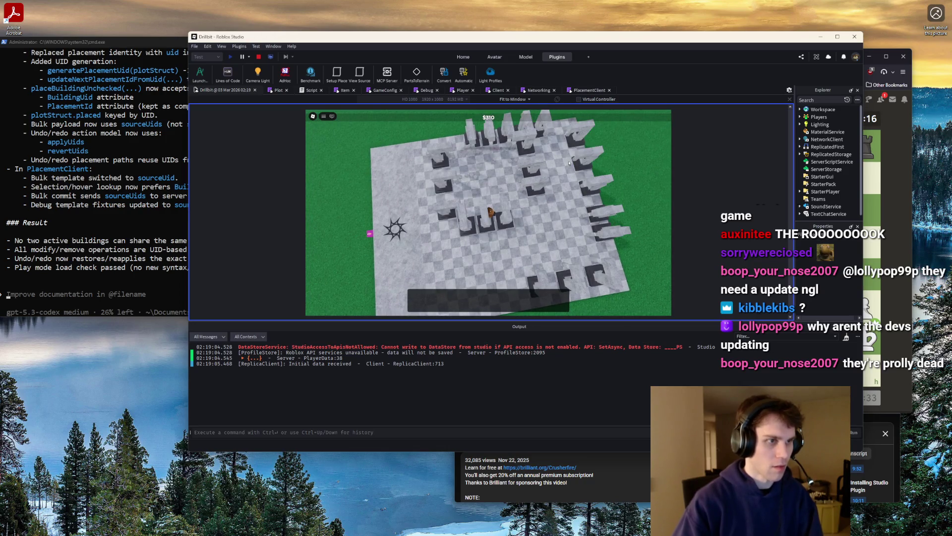
# Alternate undo and redo repeatedly to confirm the placed buildings disappear and return
pyautogui.hotkey('ctrl', 'z')
pyautogui.hotkey('ctrl', 'y')
pyautogui.hotkey('ctrl', 'y')
pyautogui.hotkey('ctrl', 'z')
pyautogui.hotkey('ctrl', 'z')
pyautogui.hotkey('ctrl', 'z')
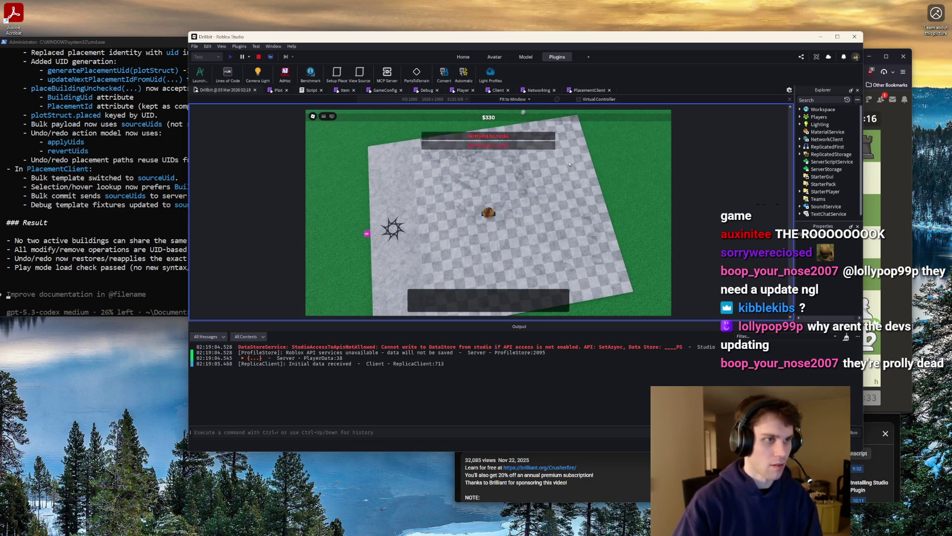
pyautogui.hotkey('ctrl', 'y')
pyautogui.hotkey('ctrl', 'y')
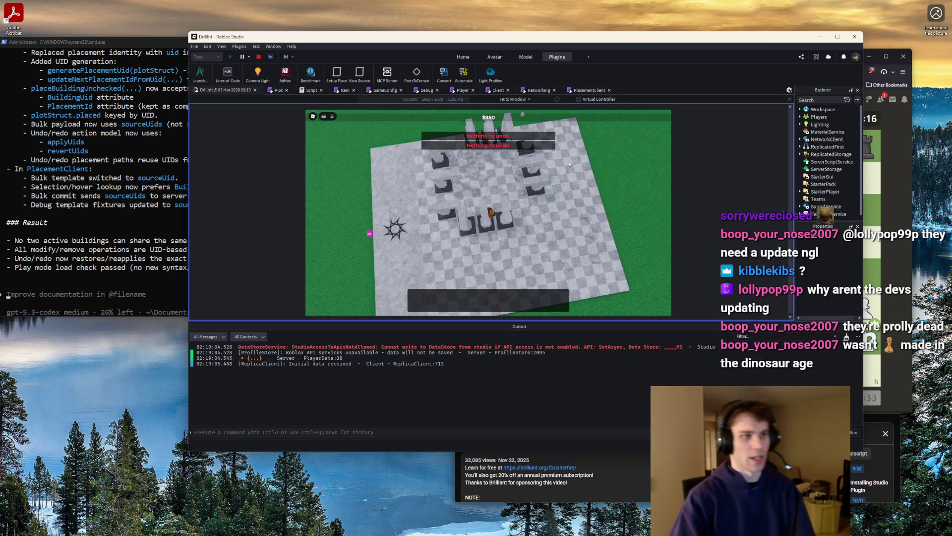
pyautogui.hotkey('ctrl', 'z')
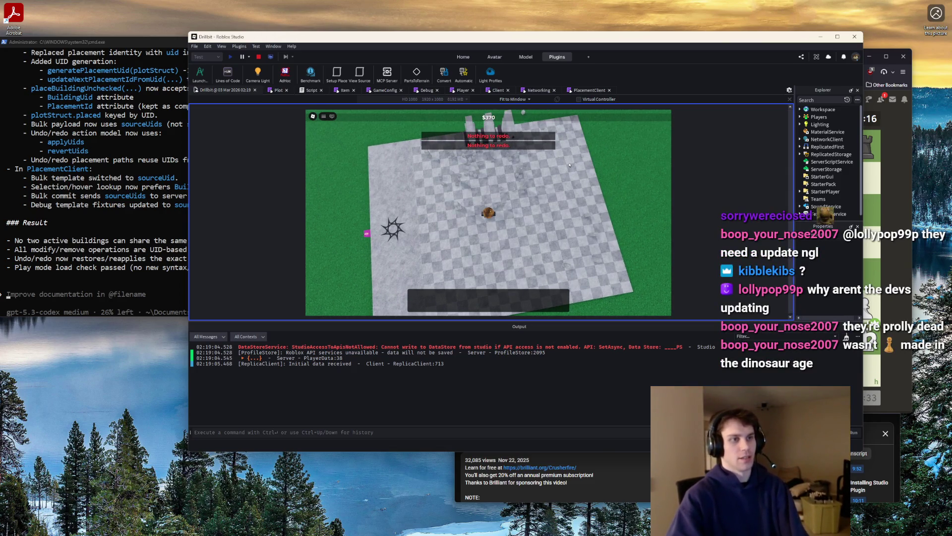
pyautogui.hotkey('ctrl', 'y')
pyautogui.hotkey('ctrl', 'y')
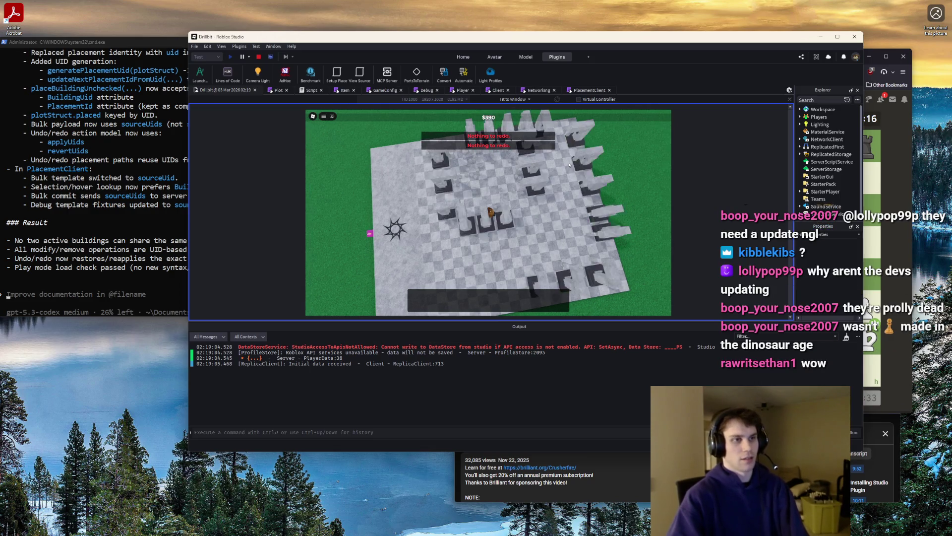
# Place a new building, undo and redo it, then exit build mode and stop the play test
pyautogui.moveTo(571, 170); pyautogui.dragTo(551, 184)
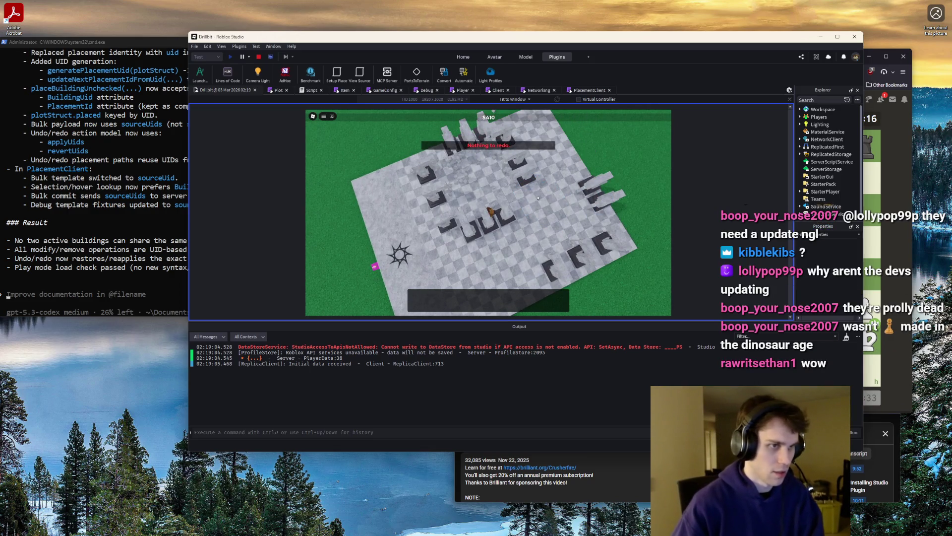
pyautogui.hotkey('ctrl', 'z')
pyautogui.click(539, 198)
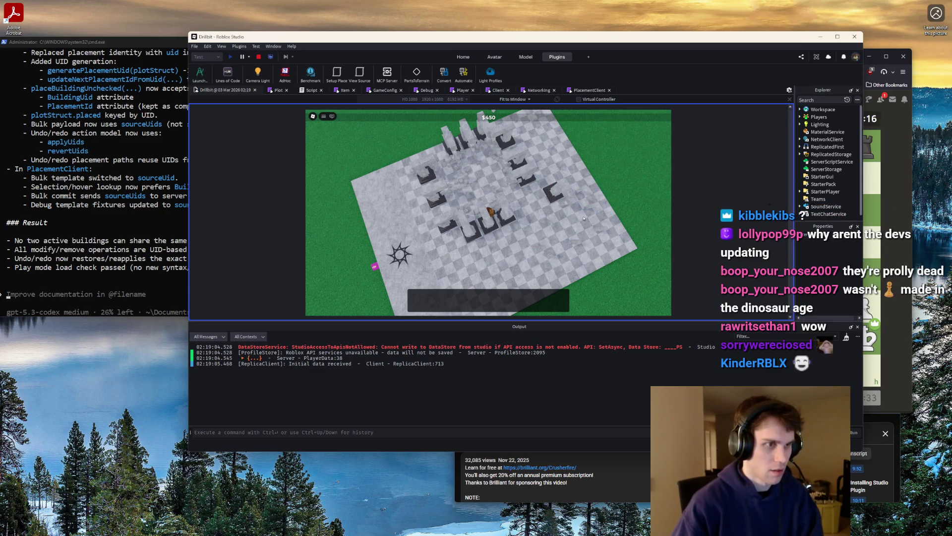
pyautogui.hotkey('ctrl', 'z')
pyautogui.hotkey('ctrl', 'y')
pyautogui.hotkey('ctrl', 'y')
pyautogui.hotkey('ctrl', 'y')
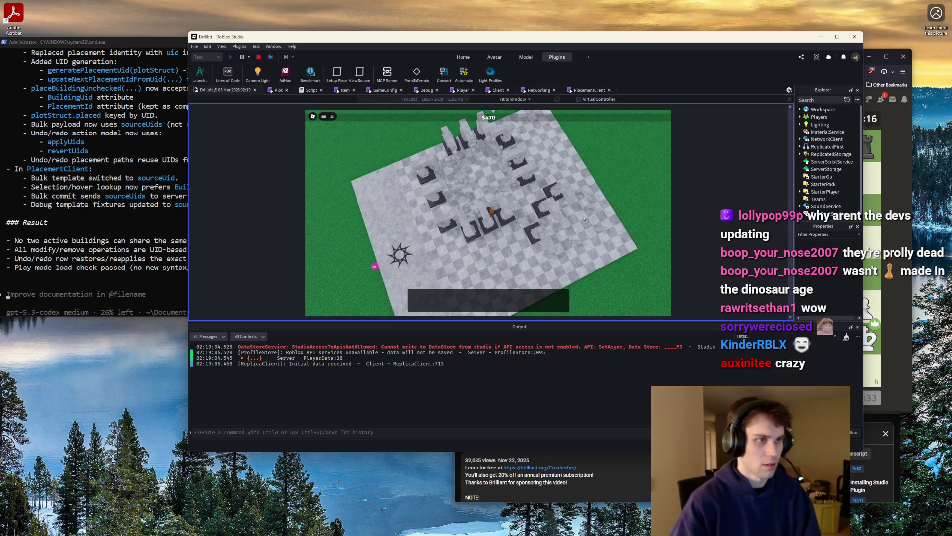
pyautogui.hotkey('ctrl', 'z')
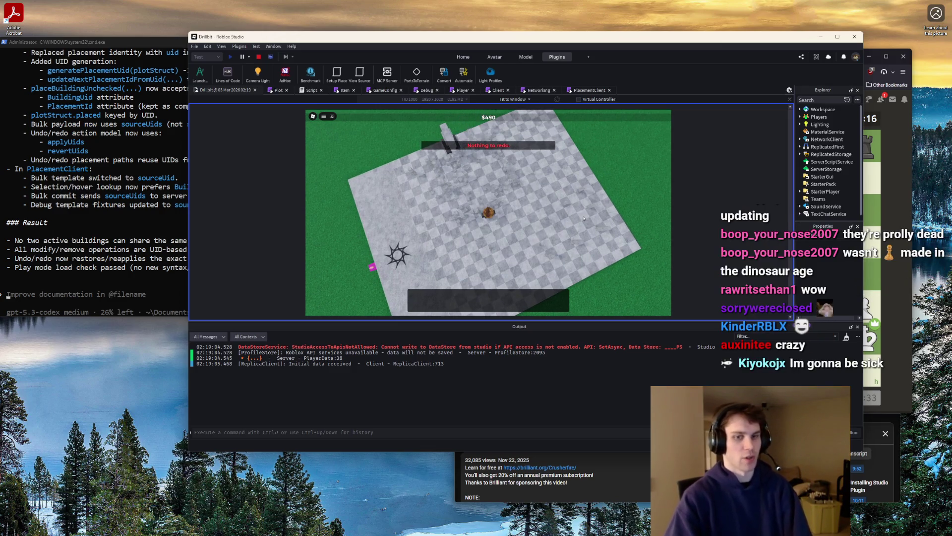
pyautogui.press('b')
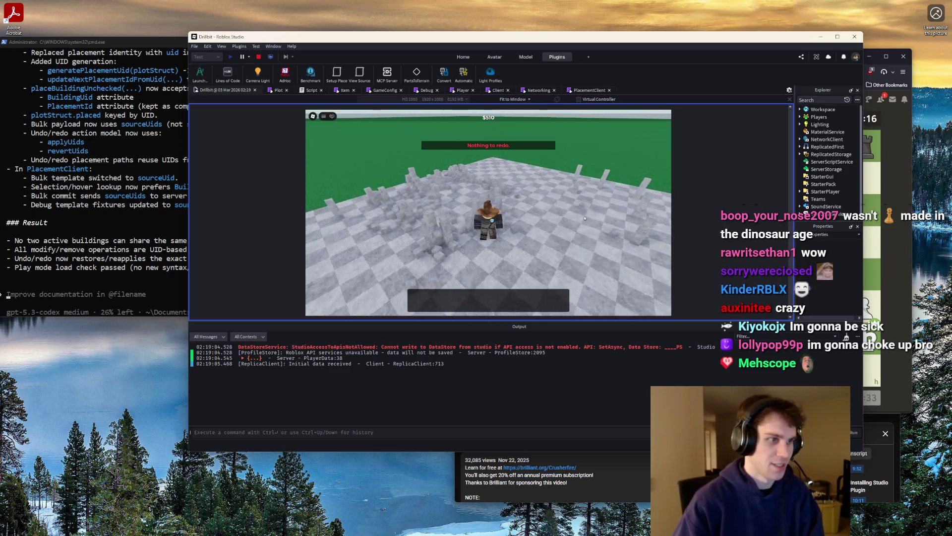
pyautogui.click(259, 57)
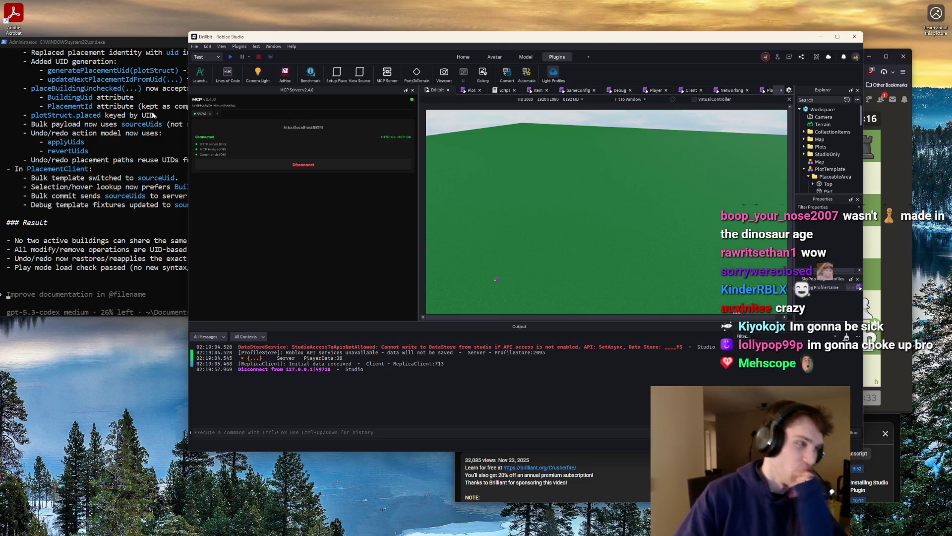
# Review the Codex output, switch to Studio and back, and scroll to the bottom of the output
pyautogui.click(173, 130)
pyautogui.scroll(1, 173, 130)
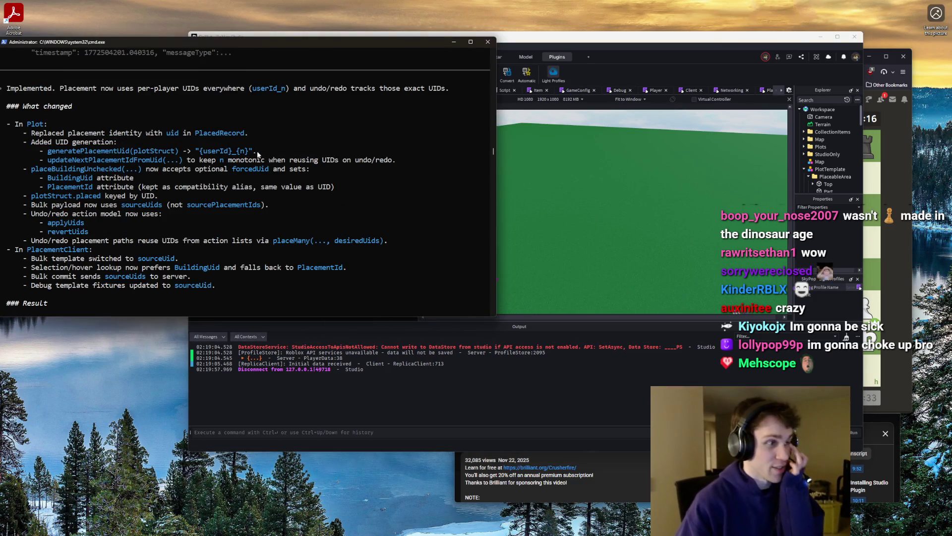
pyautogui.moveTo(260, 150); pyautogui.dragTo(209, 153)
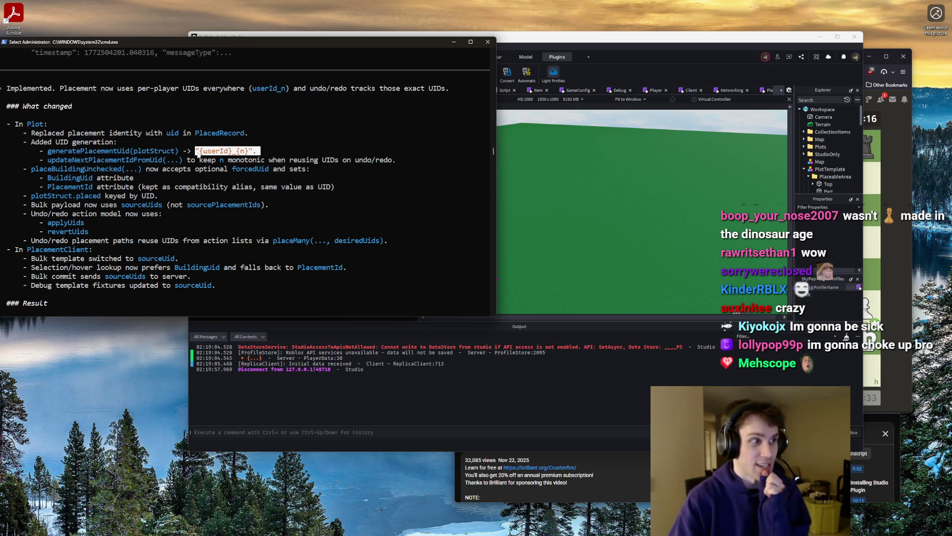
pyautogui.click(266, 143)
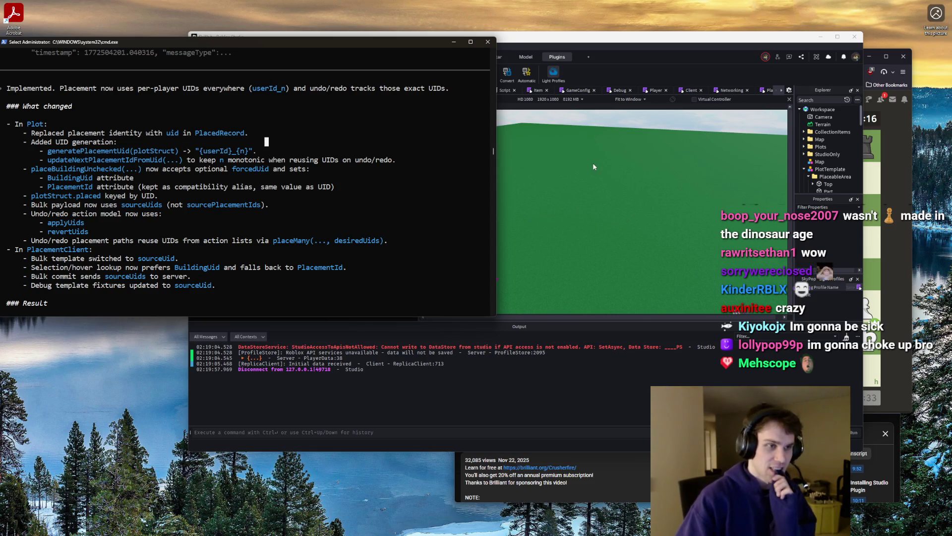
pyautogui.click(504, 124)
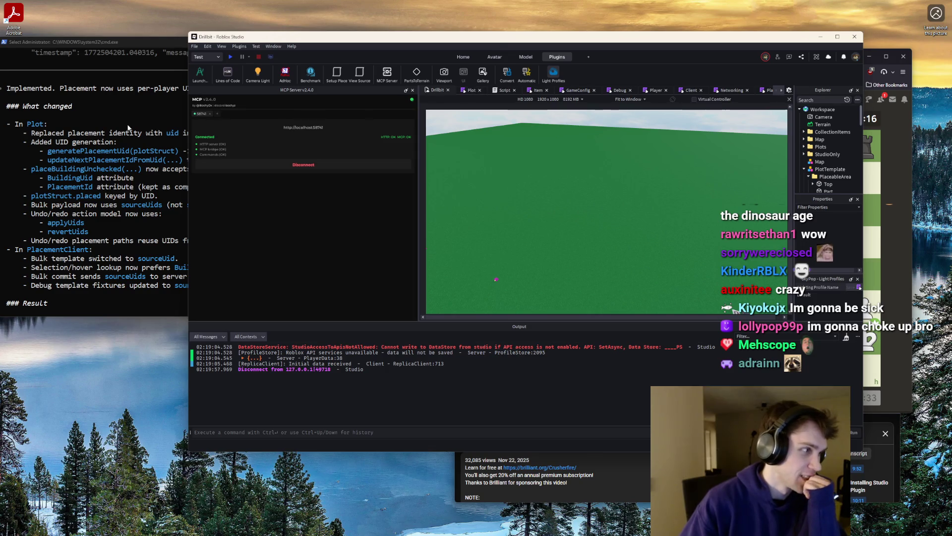
pyautogui.hotkey('alt', 'Tab')
pyautogui.scroll(-5, 250, 148)
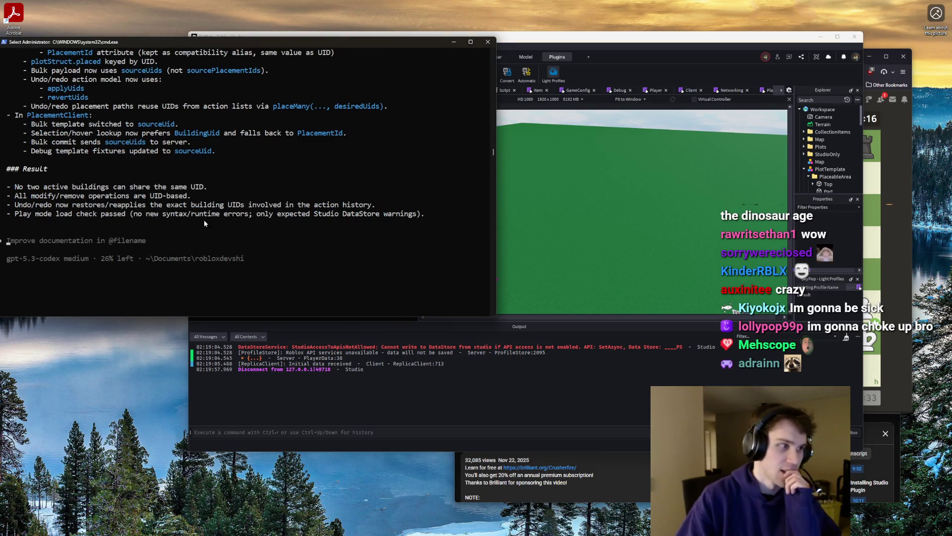
# Type a prompt requesting click-and-hold bulk placement, binding Conveyor items to the conveyor's LookVector direction
pyautogui.write('Make it ')
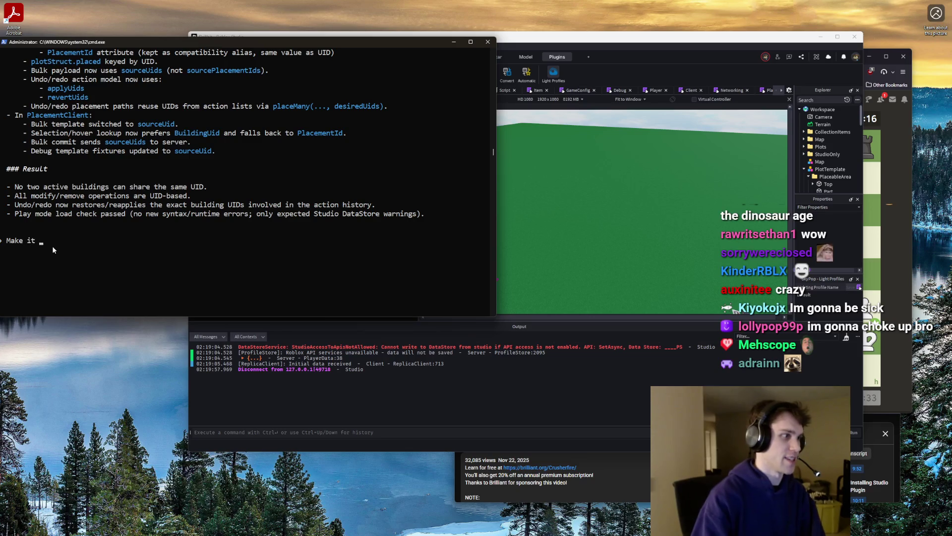
pyautogui.write('so i can click and ')
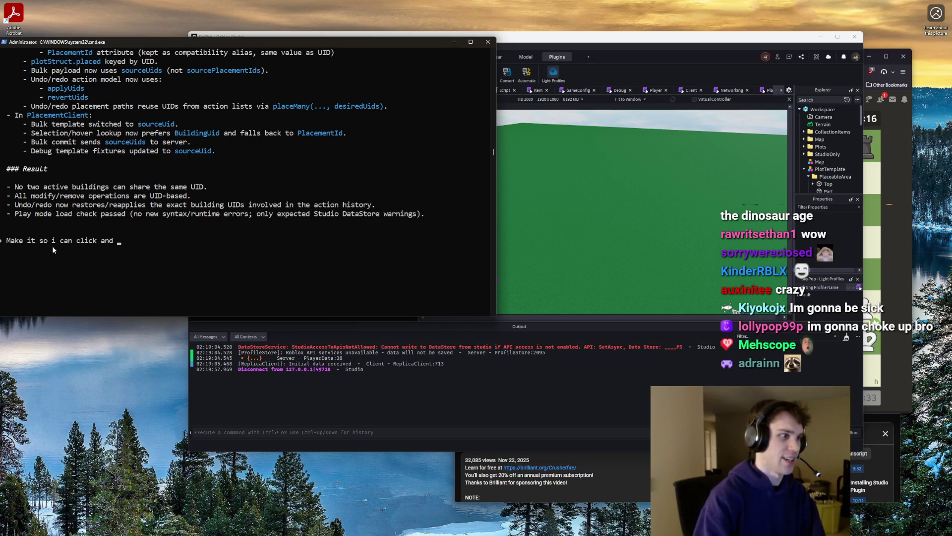
pyautogui.write('hold to place')
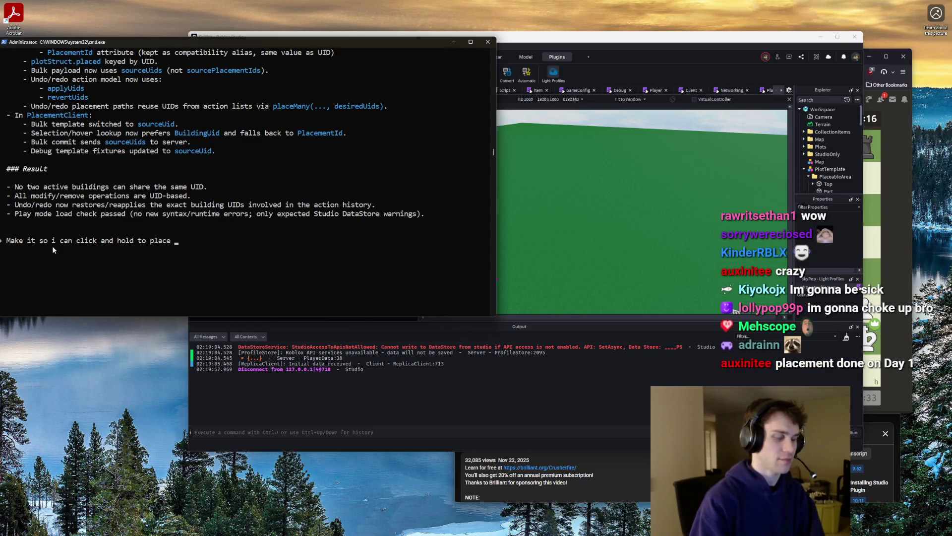
pyautogui.write(' in bulk. I don\'t want to click individually for each item. When placing itemType="Copnveveyor", bind the')
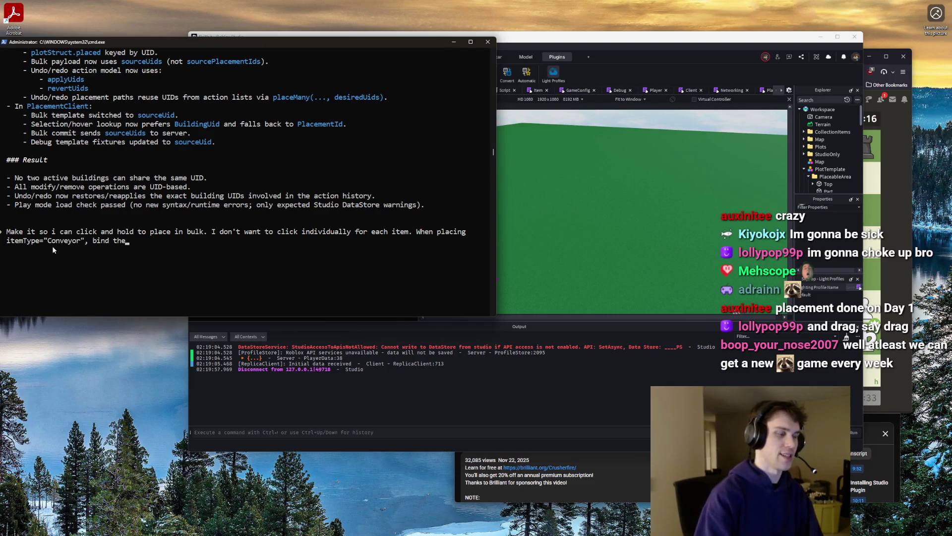
pyautogui.write(' placement axis t')
pyautogui.write('o thew ')
pyautogui.write('conveyor')
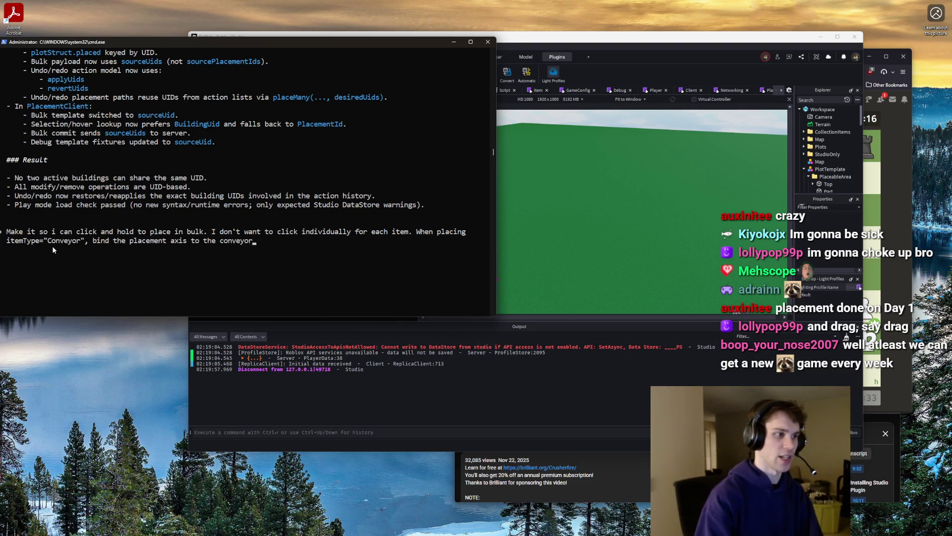
pyautogui.write("'sction. I want")
pyautogui.write(' able to')
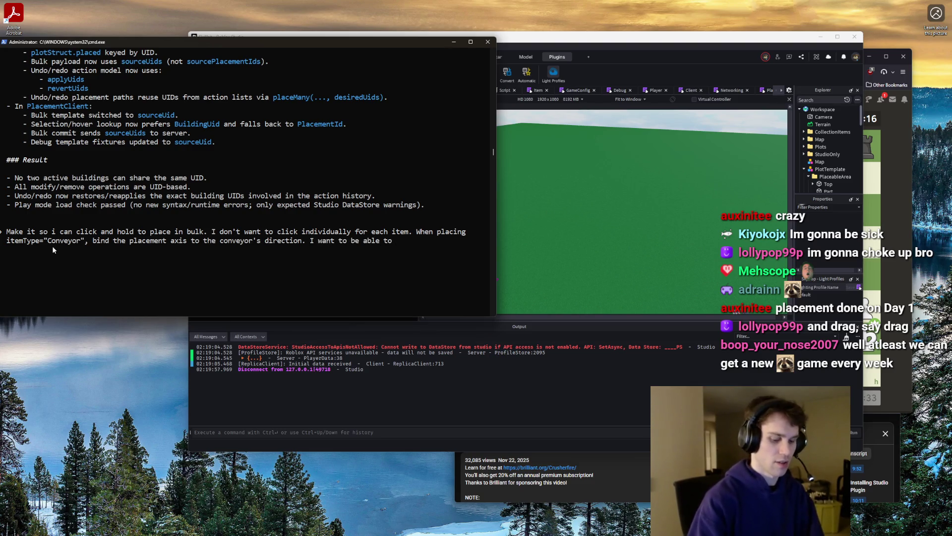
pyautogui.write(' spam click')
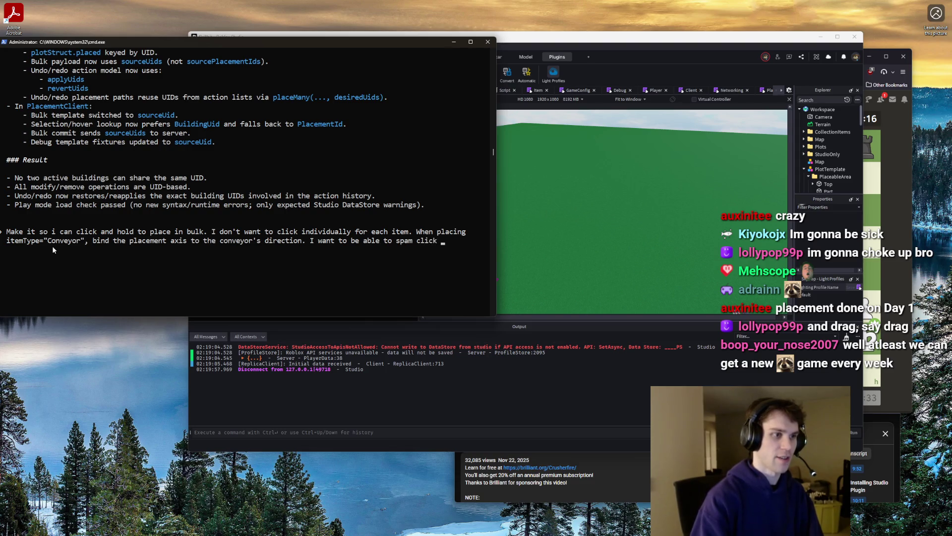
pyautogui.write('conveyor in')
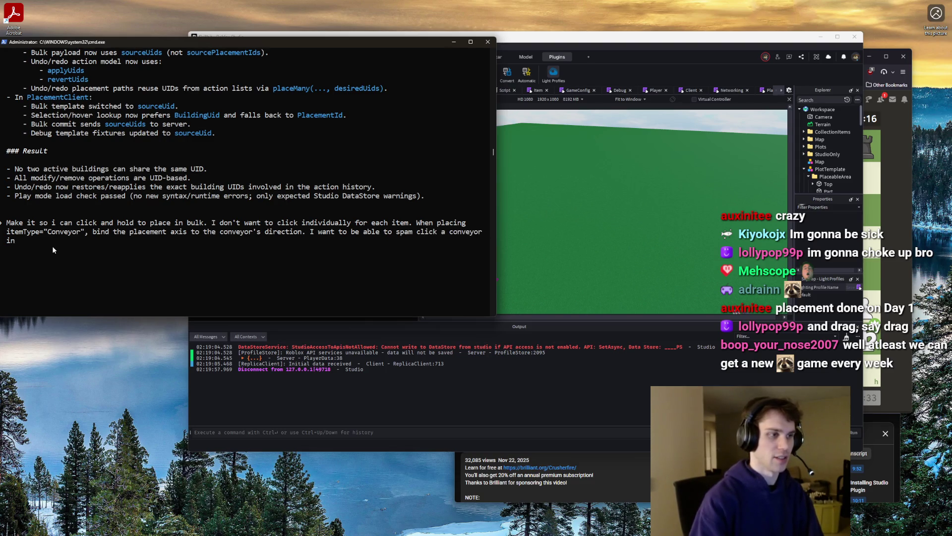
pyautogui.write(' one')
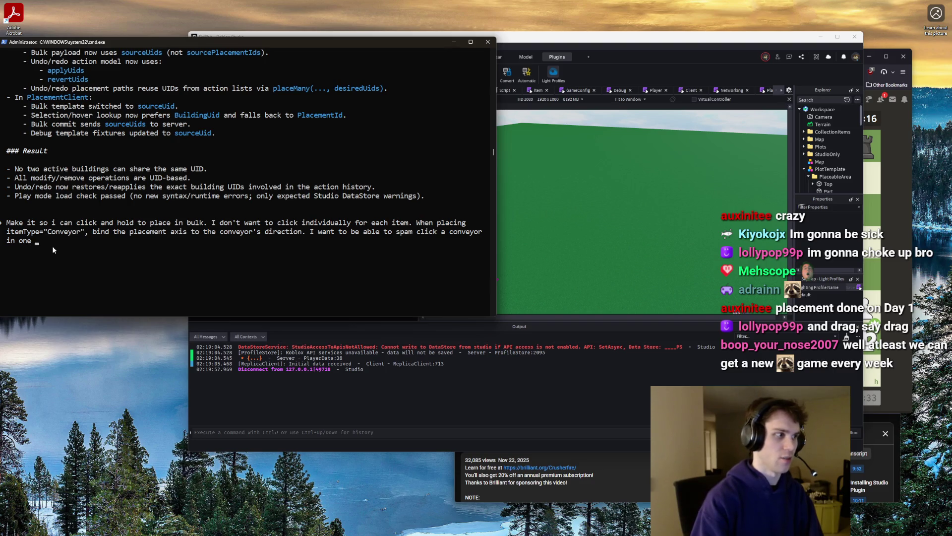
pyautogui.press('BackSpace')
pyautogui.press('BackSpace')
pyautogui.press('BackSpace')
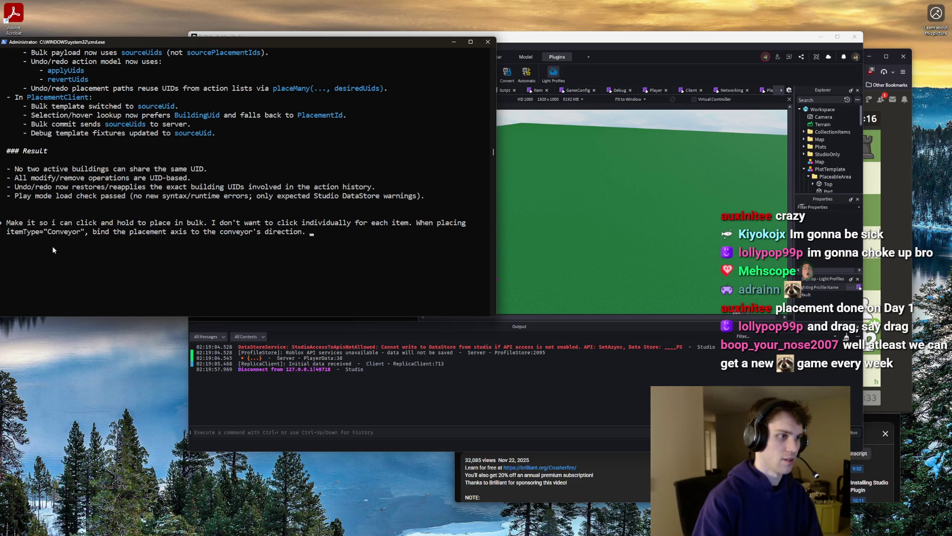
pyautogui.press('BackSpace')
pyautogui.press('BackSpace')
pyautogui.press('BackSpace')
pyautogui.write('L')
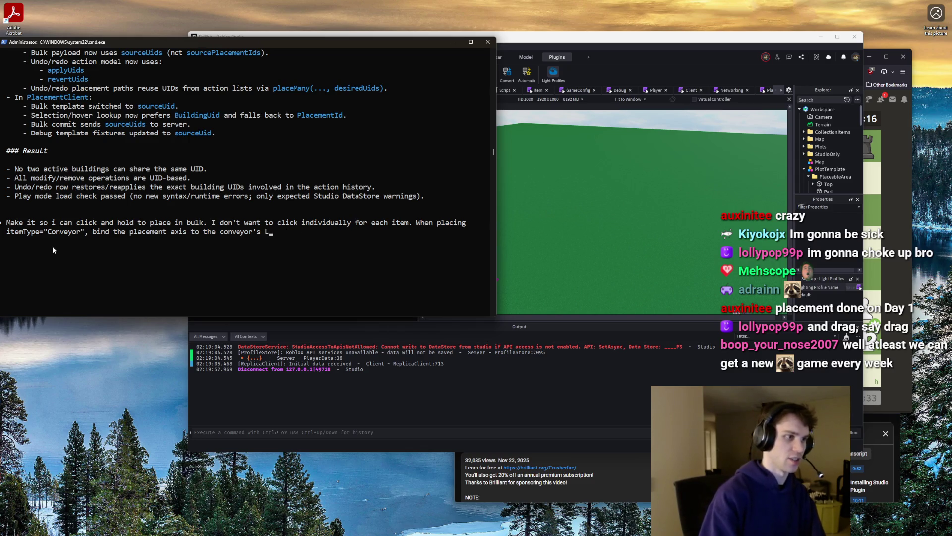
pyautogui.write('ookVector direction.')
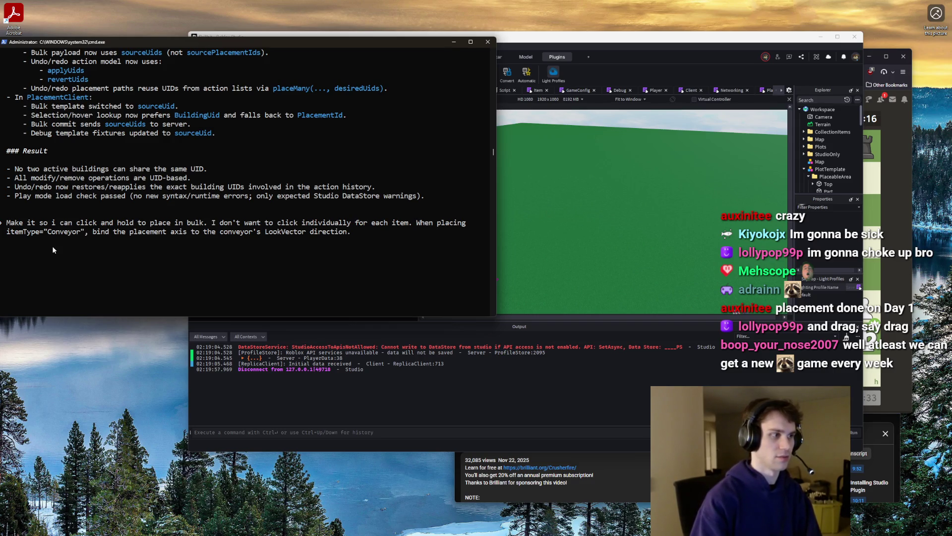
pyautogui.write(' Unhen')
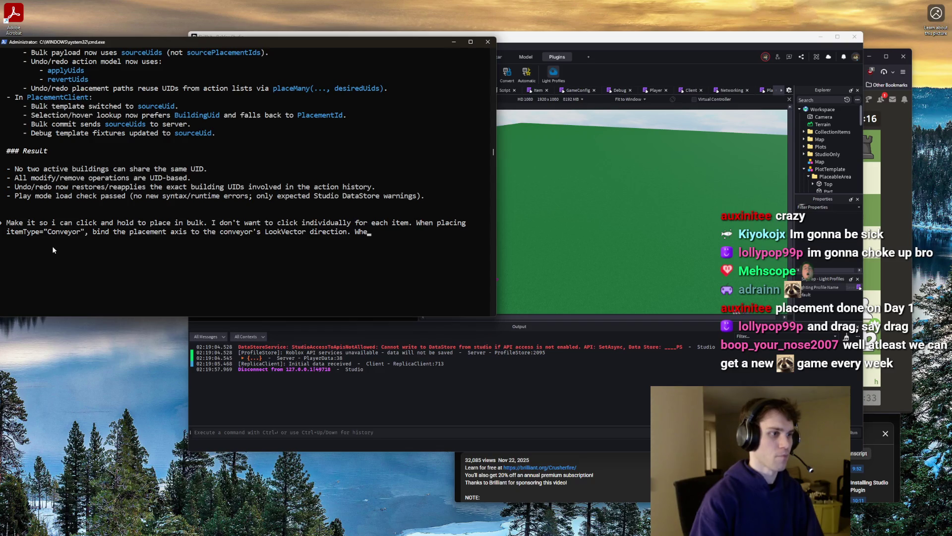
pyautogui.write('indin')
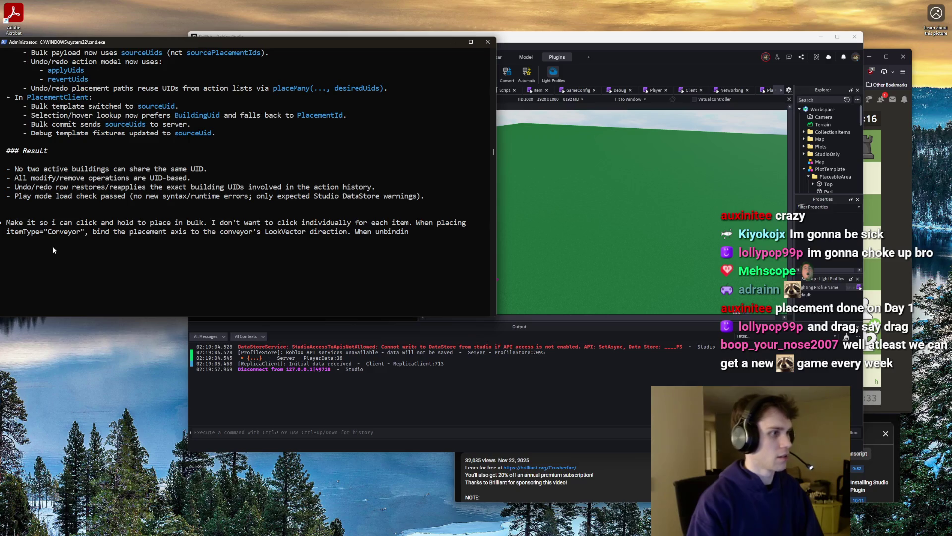
pyautogui.click(41, 232)
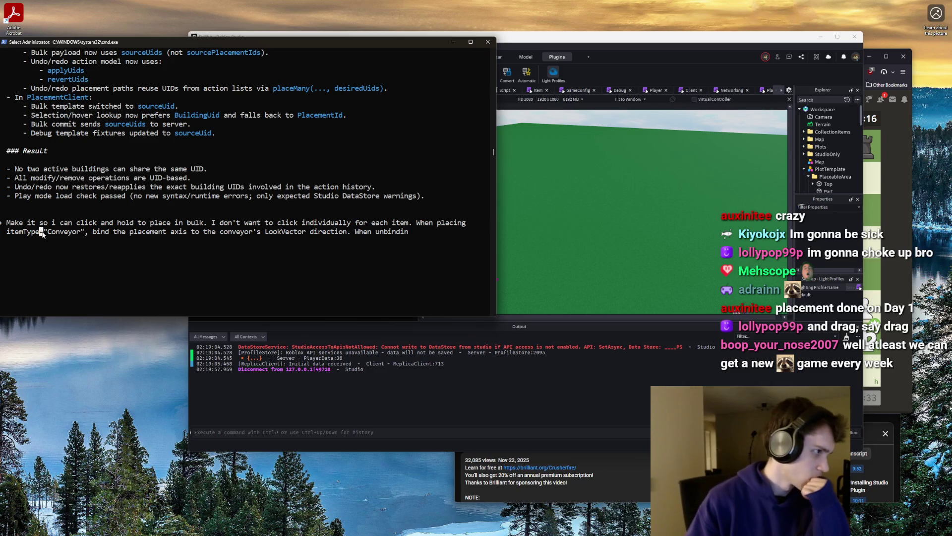
# Try rewriting the condition as .conveyorInfo ~= nil and referring to the item's ConveyorPart
pyautogui.press('BackSpace')
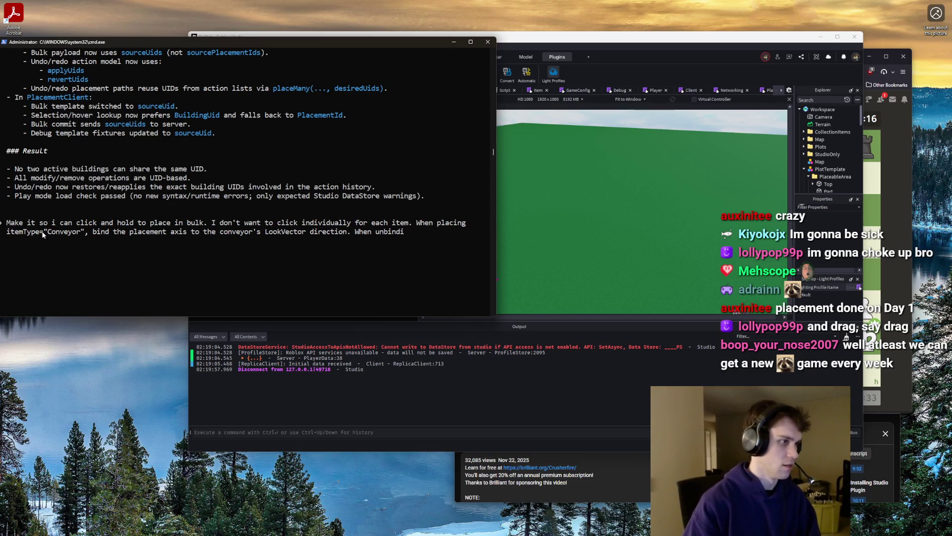
pyautogui.press('BackSpace')
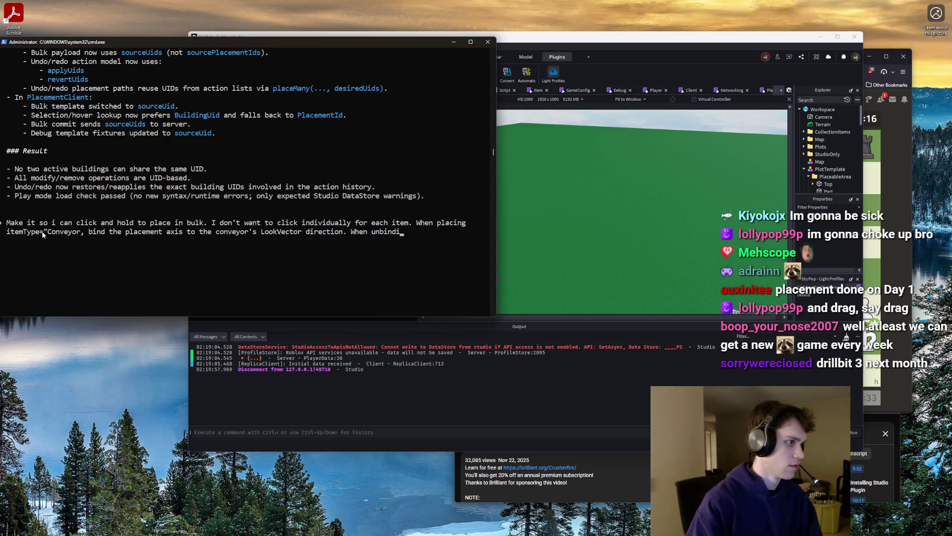
pyautogui.press('BackSpace')
pyautogui.press('BackSpace')
pyautogui.press('BackSpace')
pyautogui.write('.conveyor')
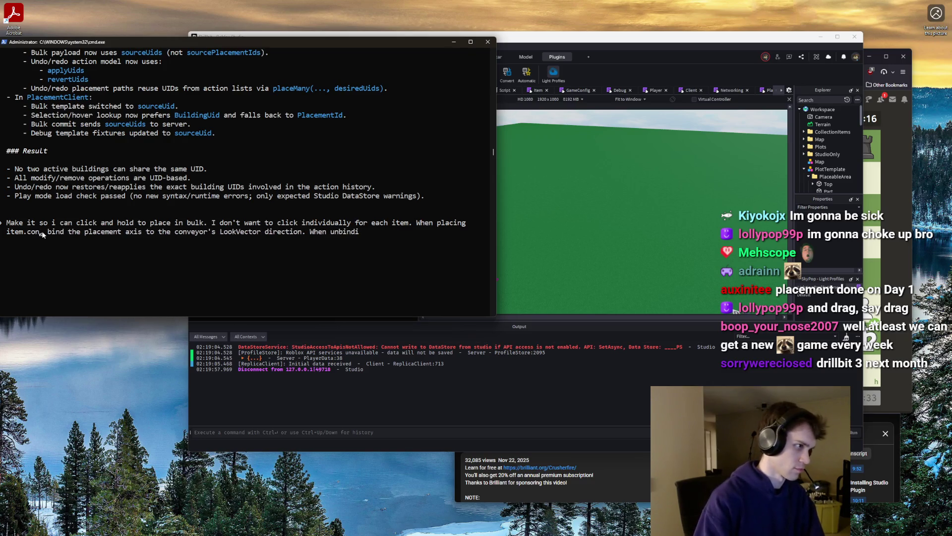
pyautogui.write('Info ~=')
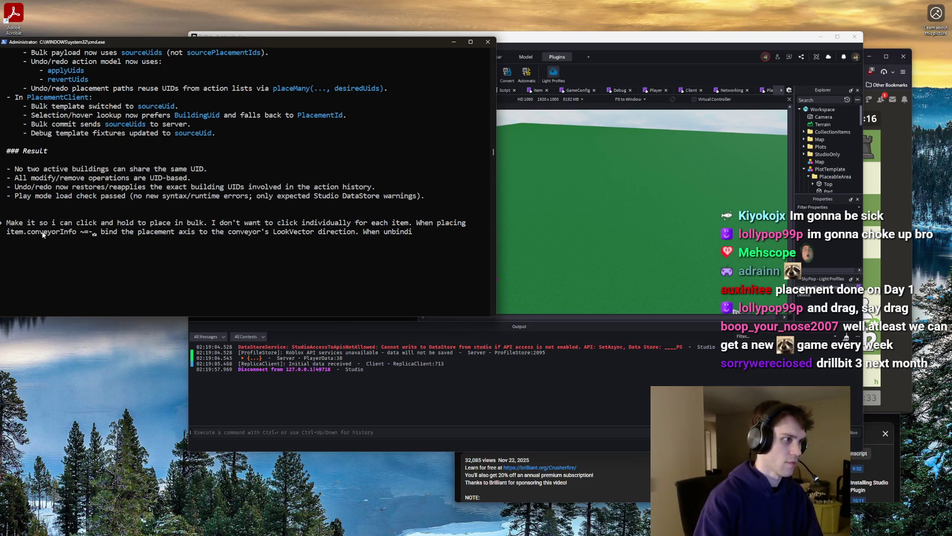
pyautogui.write(' nil')
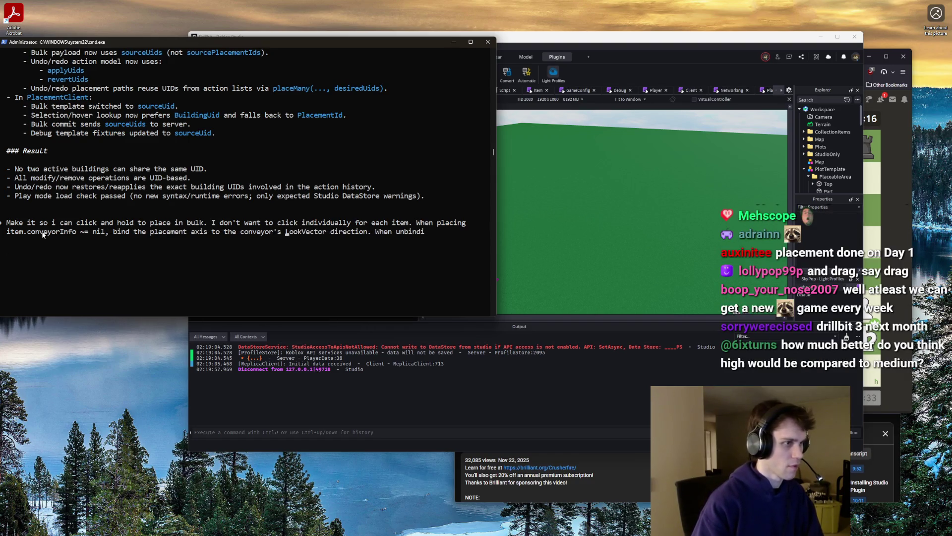
pyautogui.press('BackSpace')
pyautogui.press('BackSpace')
pyautogui.press('BackSpace')
pyautogui.write('ite')
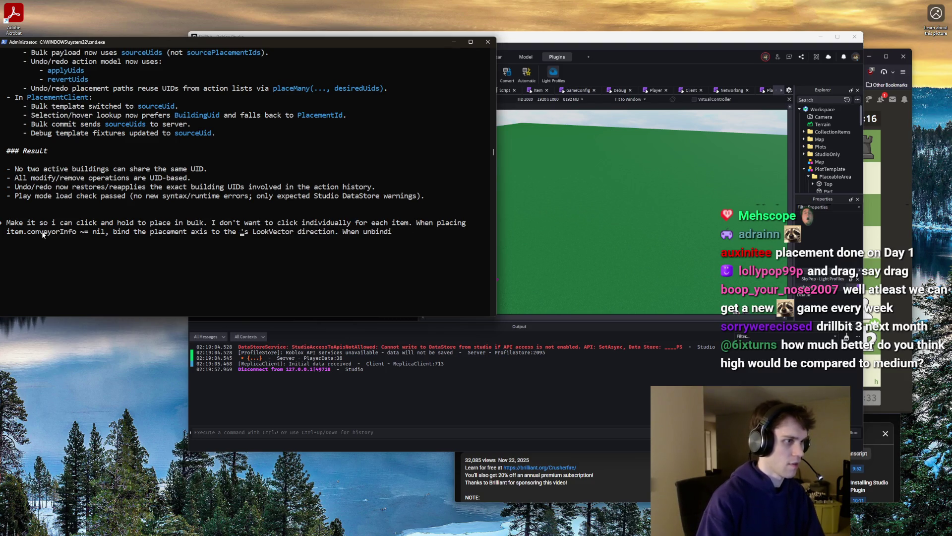
pyautogui.write("m's ConveyorPart")
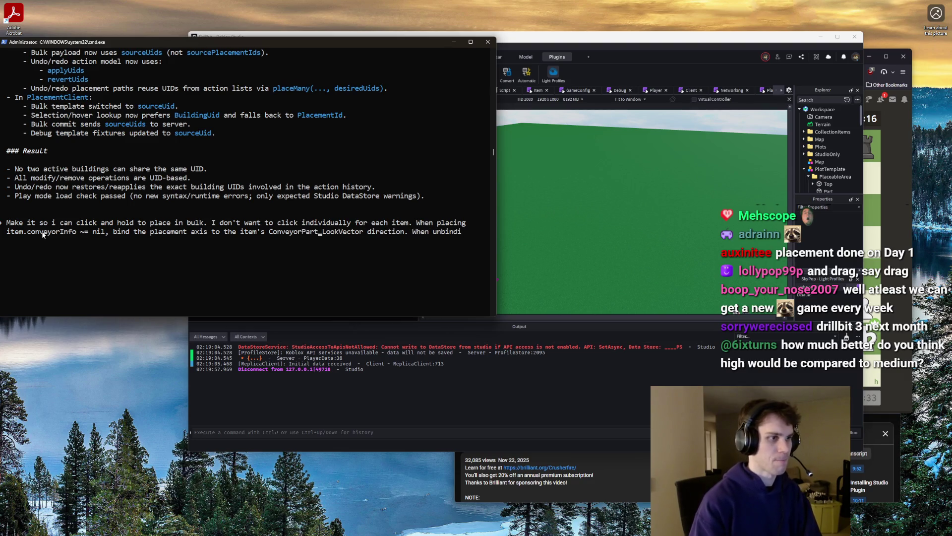
# Restore the itemType="Conveyor" condition and add: when placing in a group, do no bindAxis action
pyautogui.press('BackSpace')
pyautogui.press('BackSpace')
pyautogui.press('BackSpace')
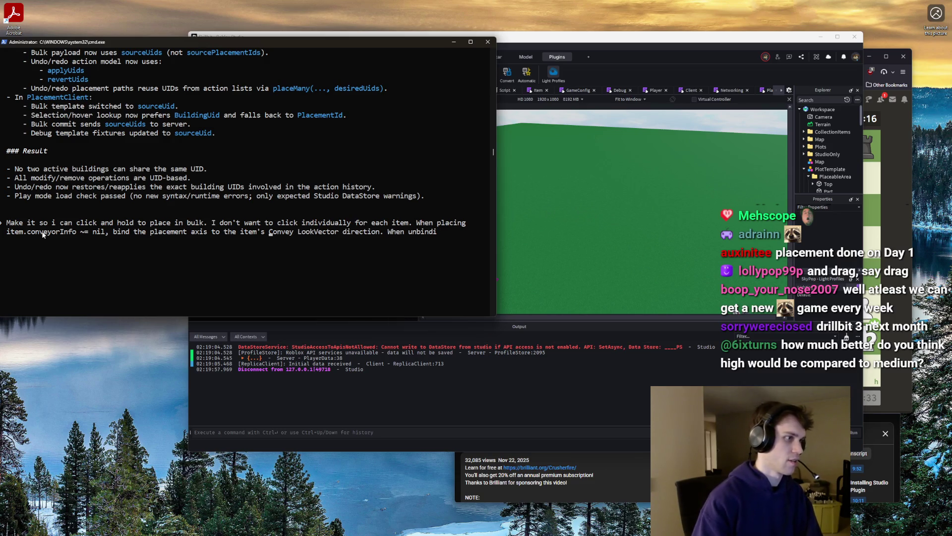
pyautogui.press('BackSpace')
pyautogui.press('BackSpace')
pyautogui.press('BackSpace')
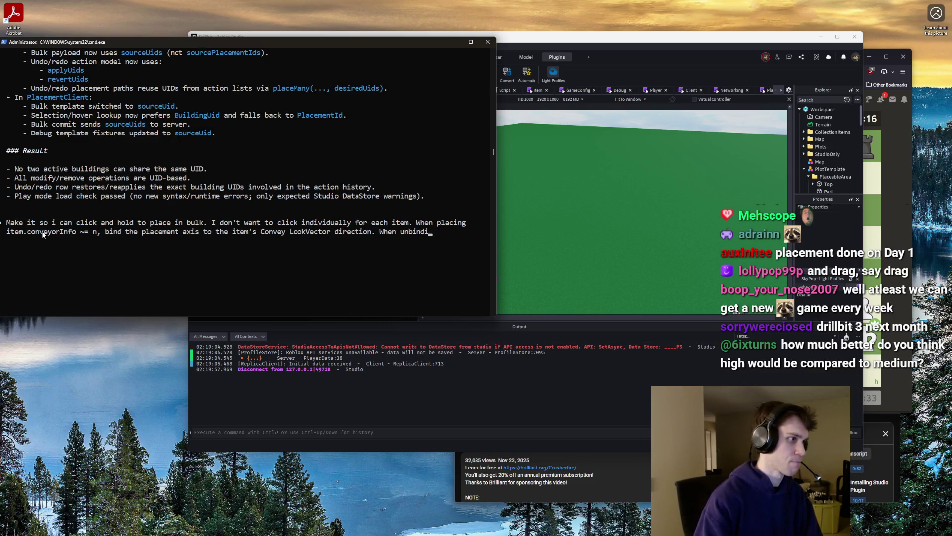
pyautogui.press('BackSpace')
pyautogui.press('BackSpace')
pyautogui.press('BackSpace')
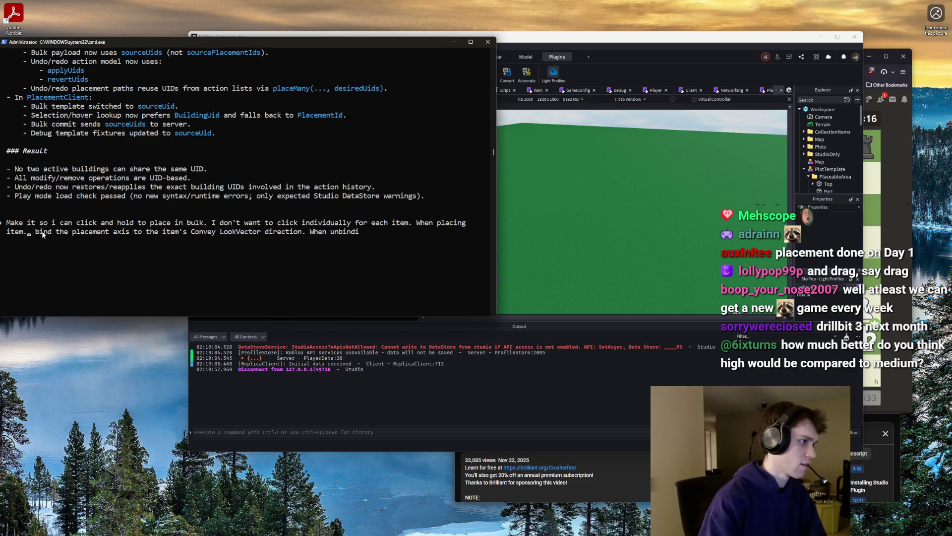
pyautogui.write('Type="Conveyor"')
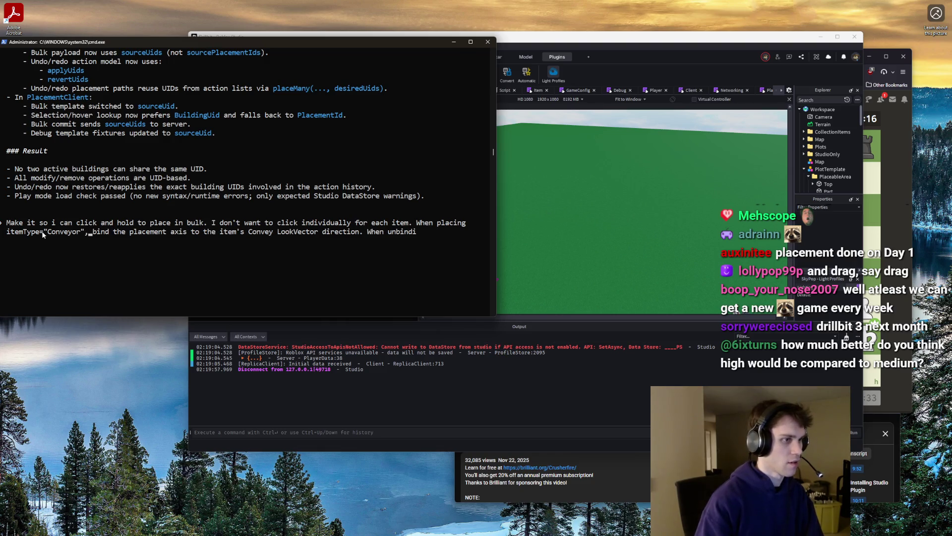
pyautogui.write("or's")
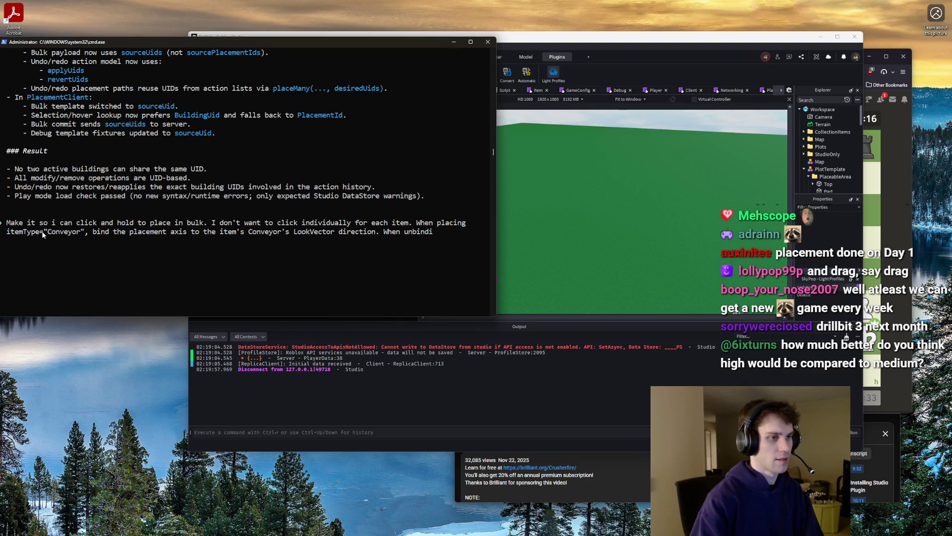
pyautogui.press('BackSpace')
pyautogui.press('BackSpace')
pyautogui.press('BackSpace')
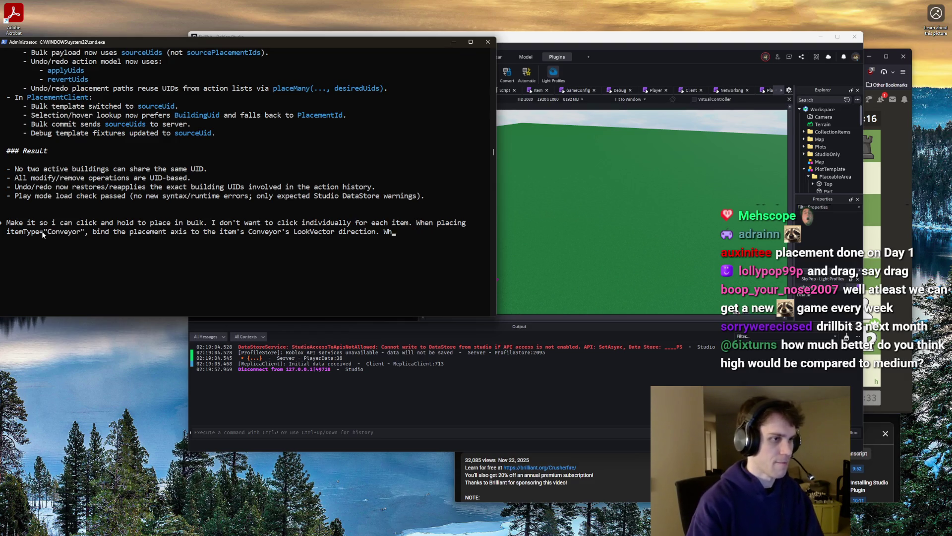
pyautogui.write('en pla')
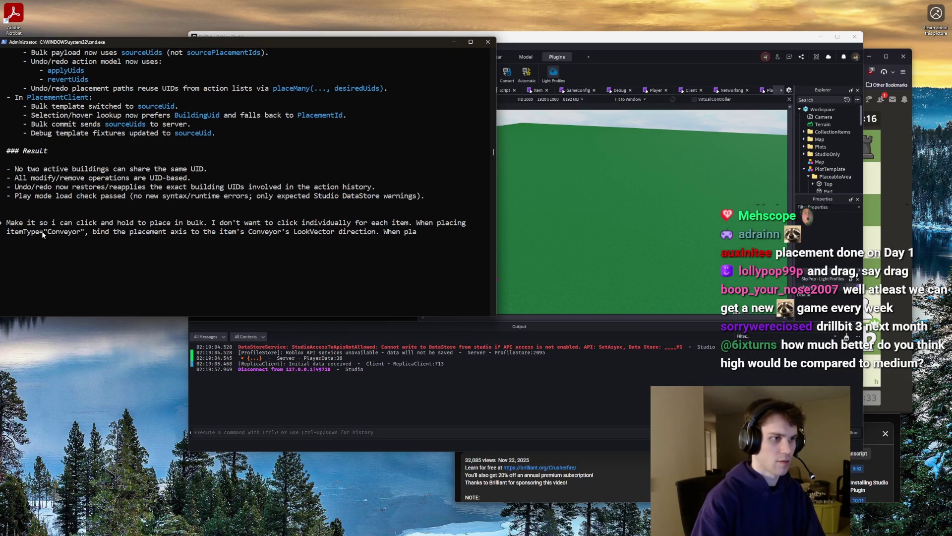
pyautogui.write('cing in a grou')
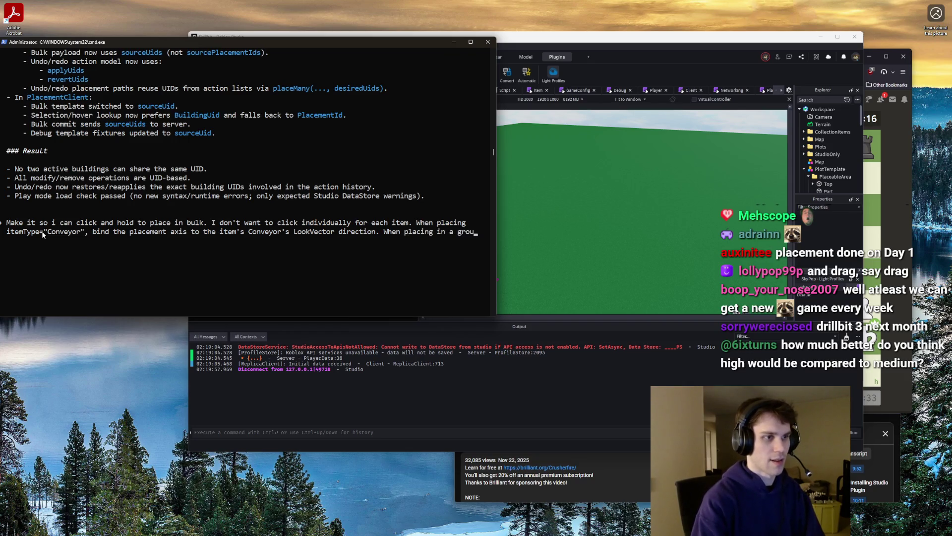
pyautogui.write('p, do not do any bindAxis ')
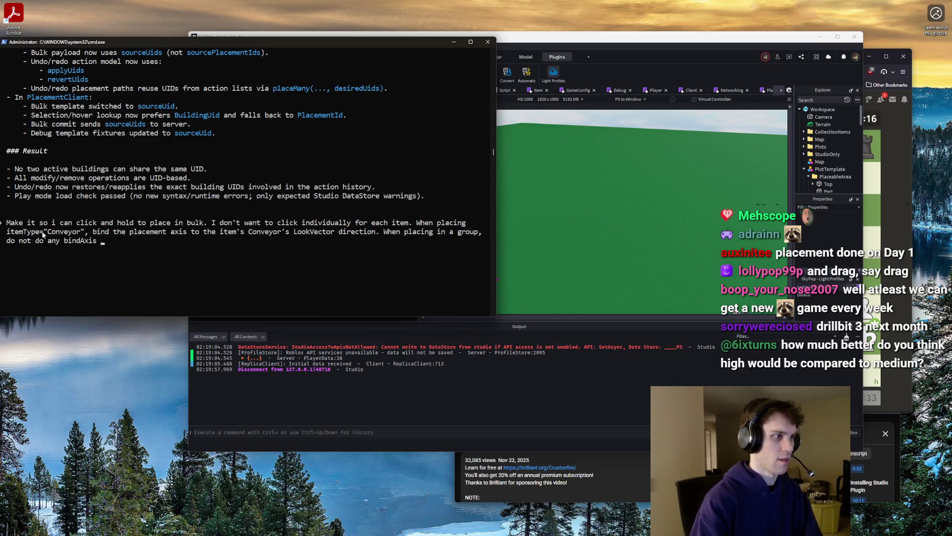
pyautogui.write('action.')
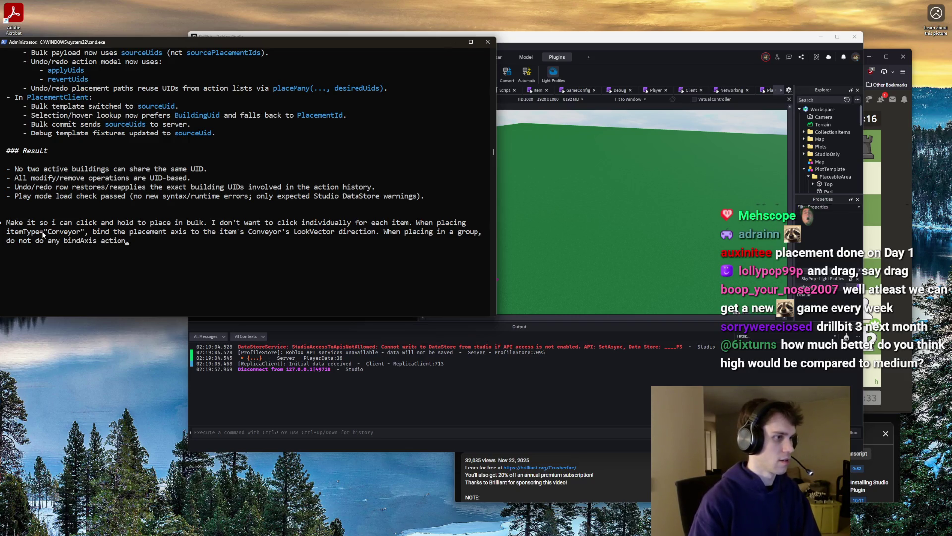
# Submit the bulk-placement request, then send the follow-up 'should be drag clicking'
pyautogui.press('Return')
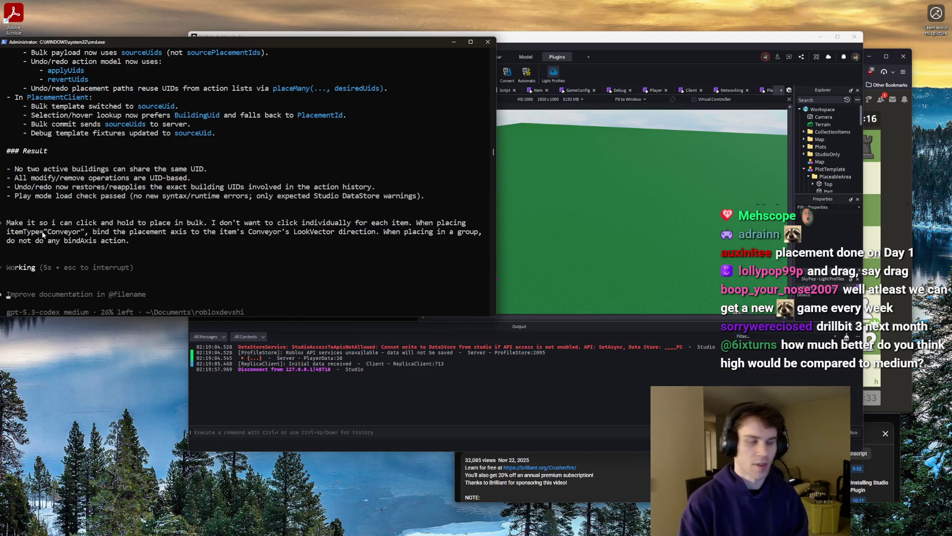
pyautogui.write('D')
pyautogui.press('BackSpace')
pyautogui.press('BackSpace')
pyautogui.press('BackSpace')
pyautogui.write('should be drag clicking')
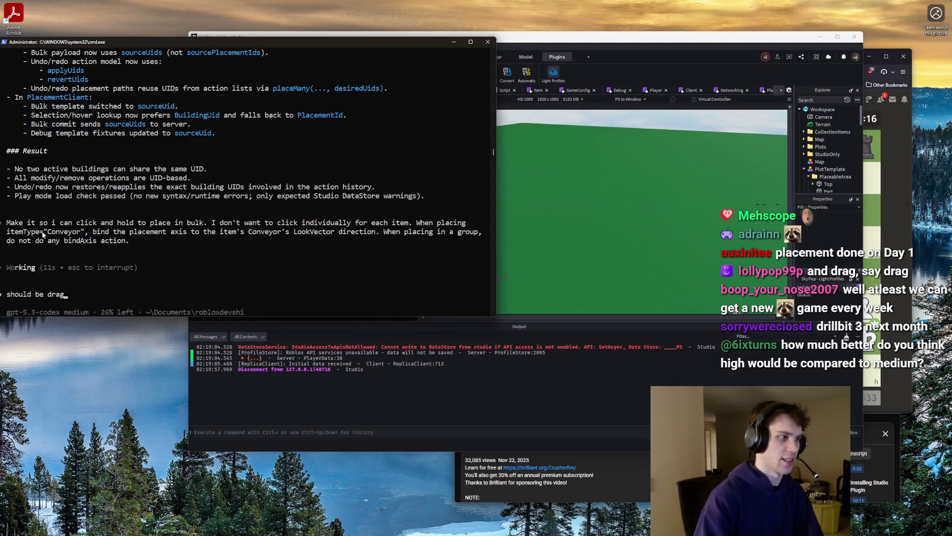
pyautogui.press('Return')
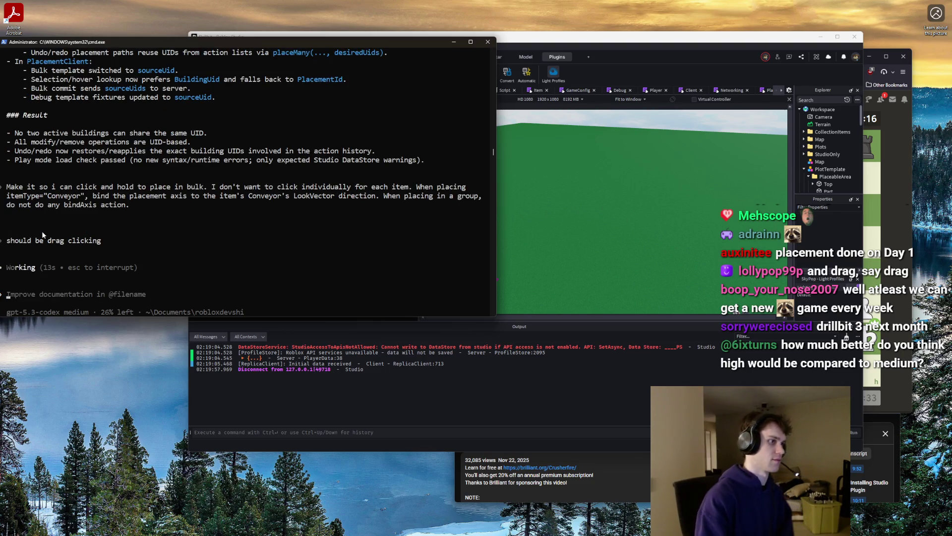